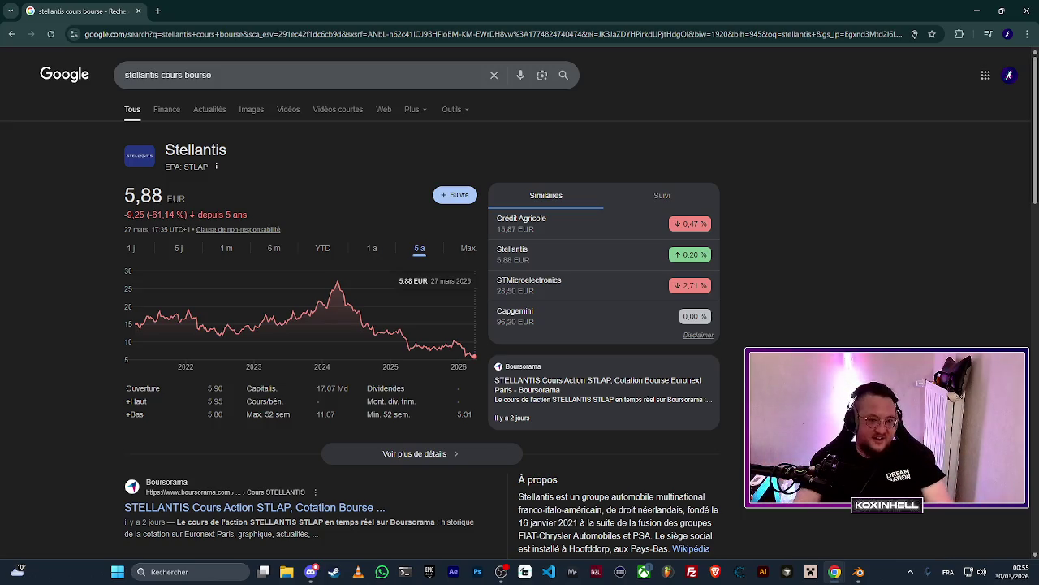
Search Google for 'ea games cours bourse' to show Electronic Arts stock at 202,01 USD.
scroll(57, 281, "down", 2)
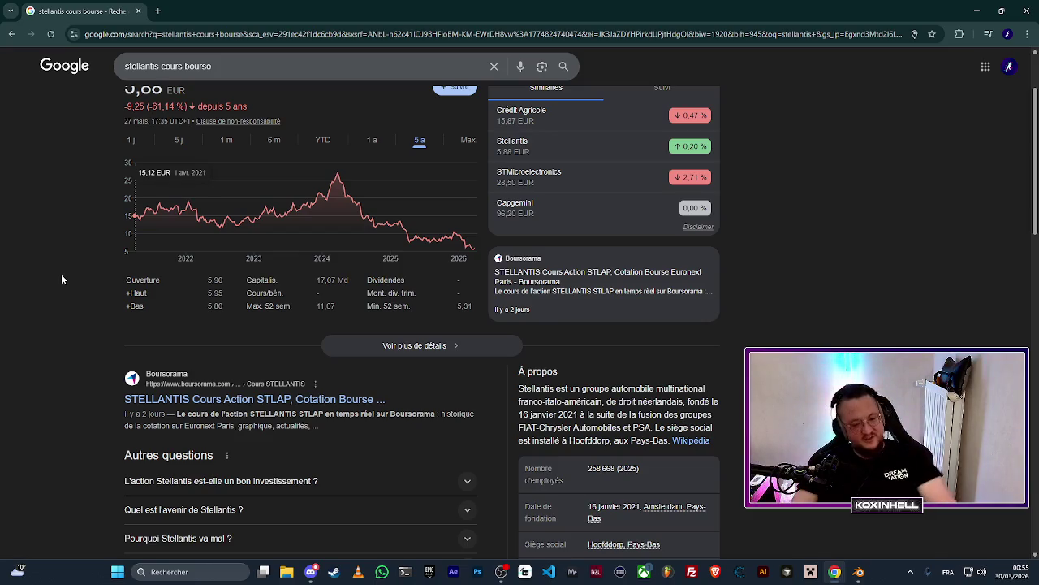
scroll(61, 276, "up", 2)
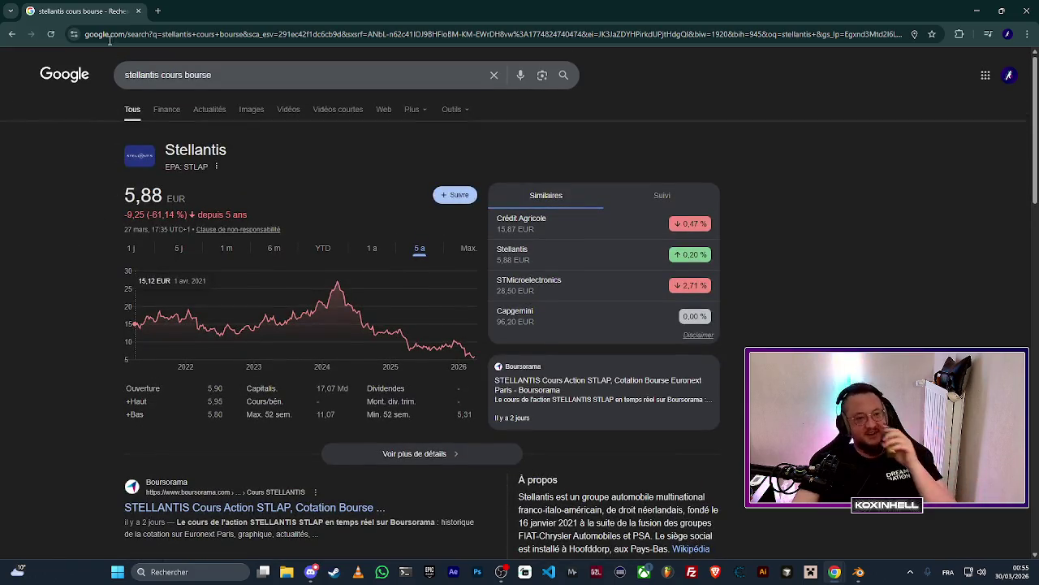
key("slash")
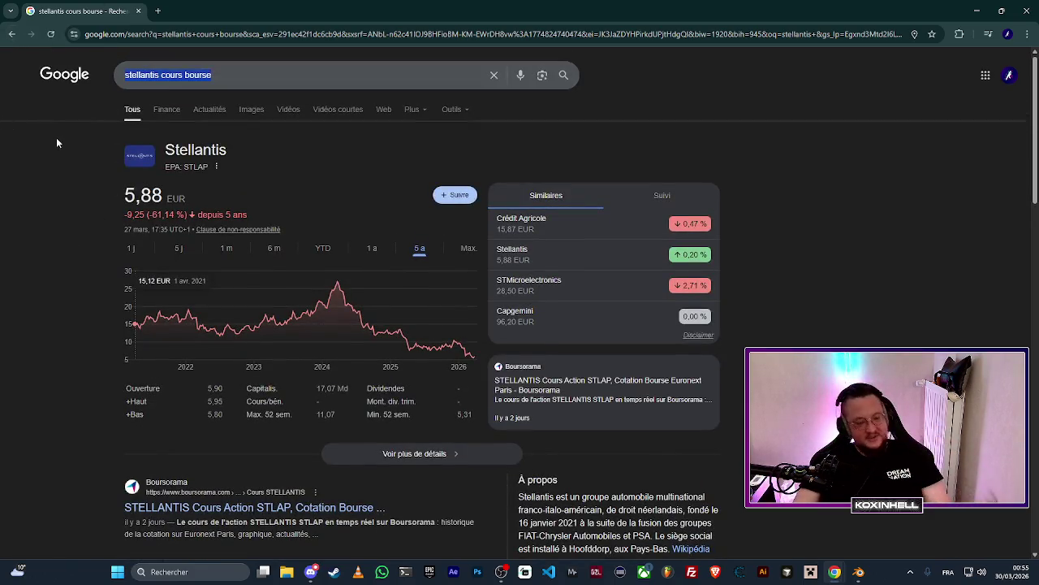
type("ea")
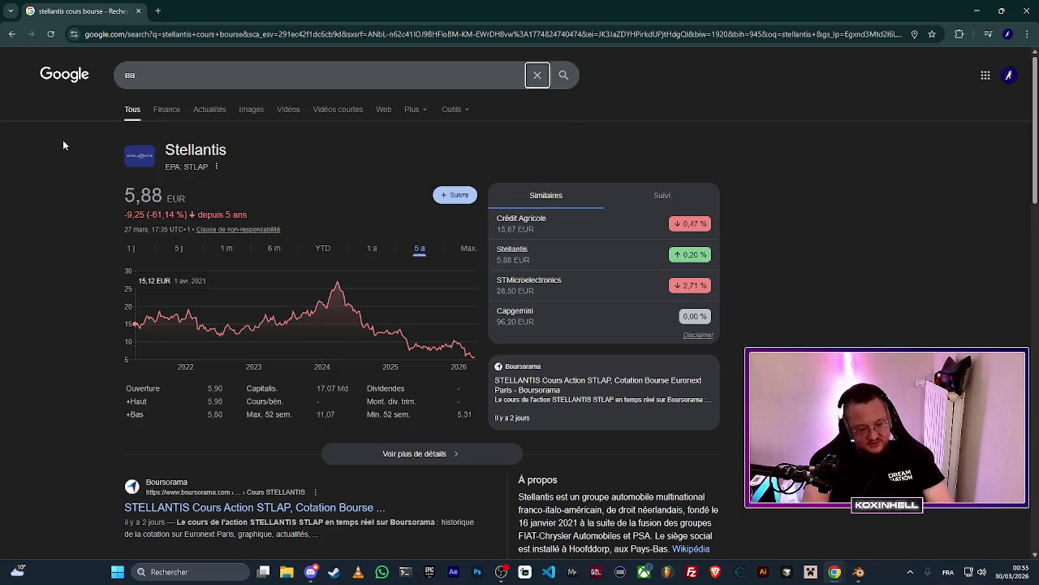
key("Tab")
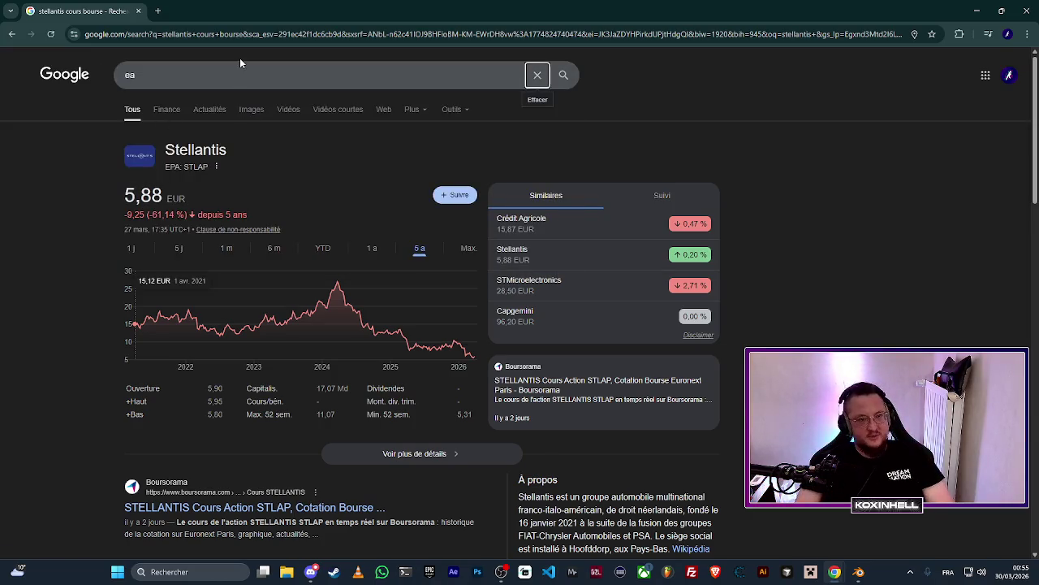
left_click(250, 65)
type("games ")
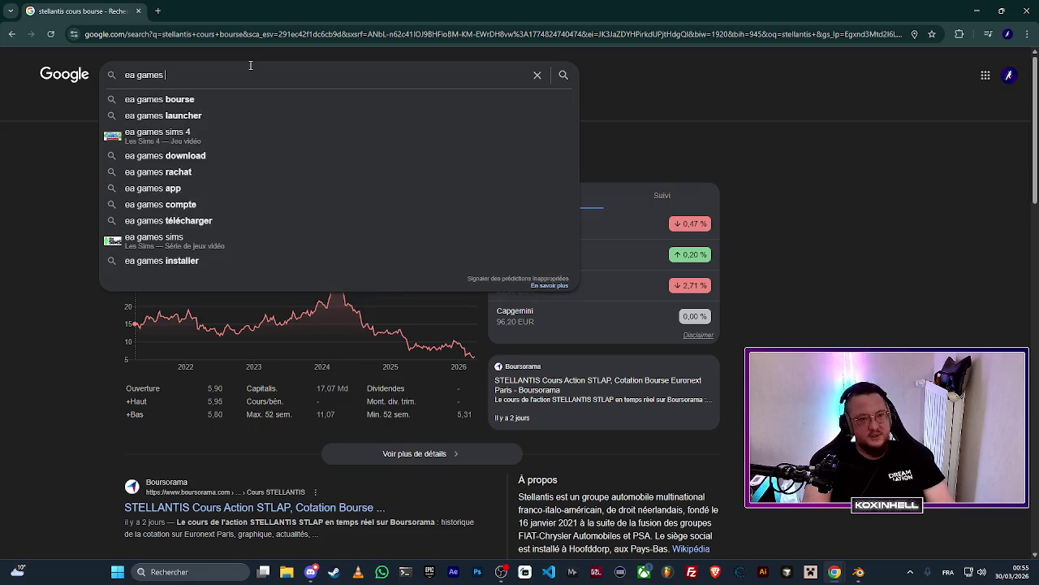
type("cours bopur")
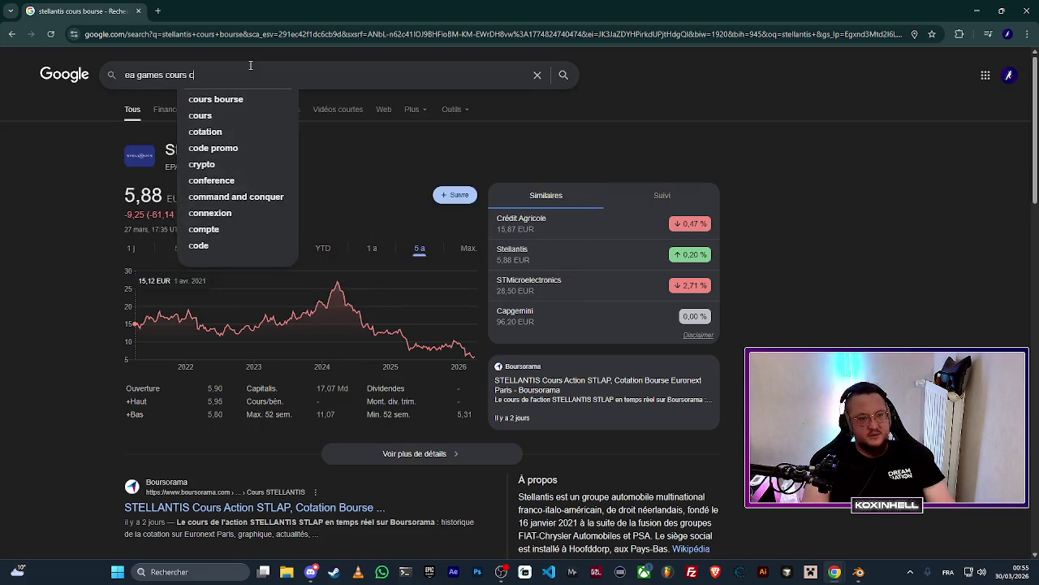
key("BackSpace")
key("BackSpace")
key("BackSpace")
type("urse")
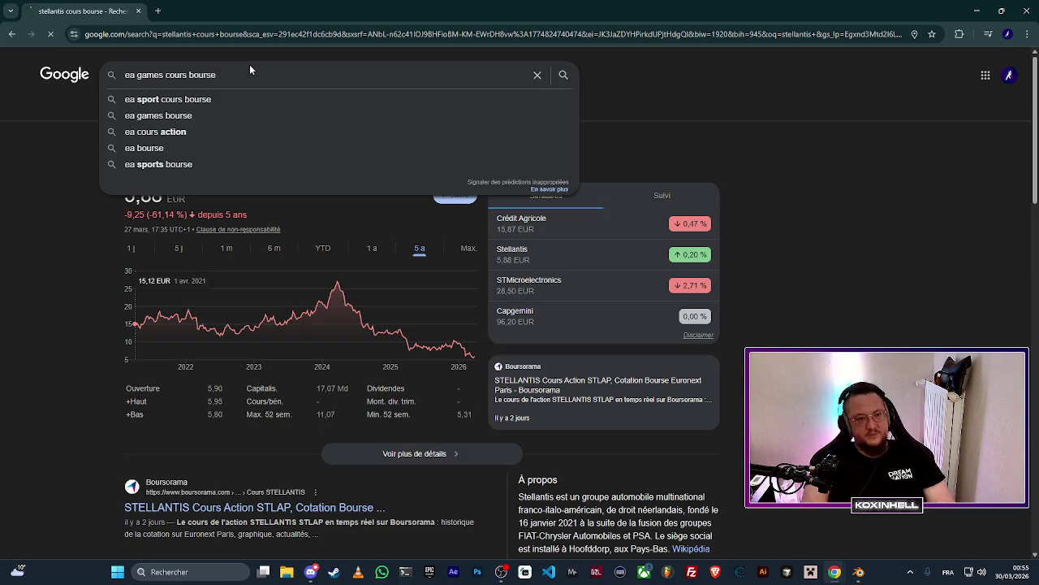
key("Return")
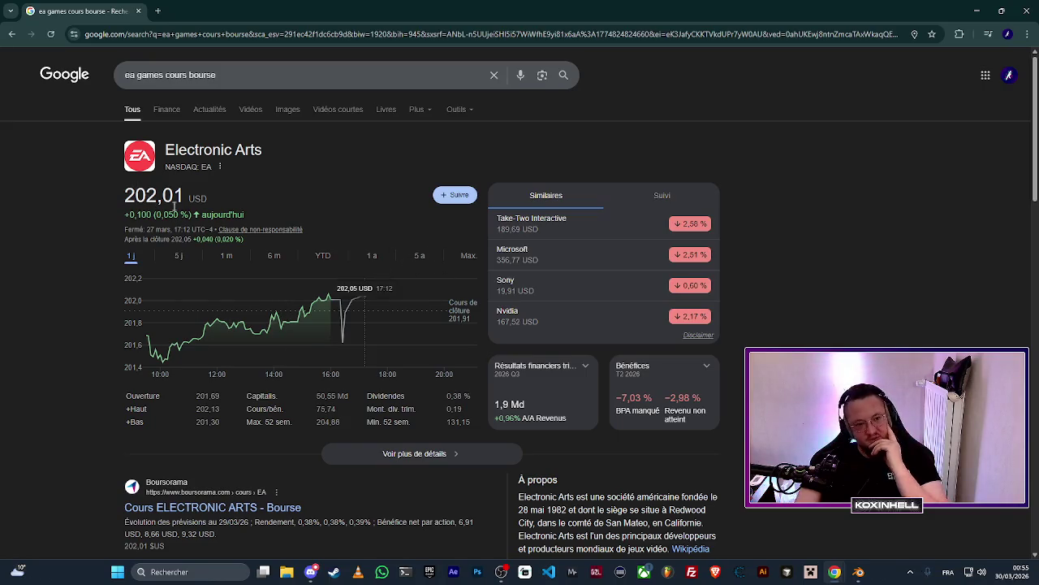
Switch the Electronic Arts chart to five years, showing a +64,05 USD (46,43 %) gain.
mouse_move(833, 572)
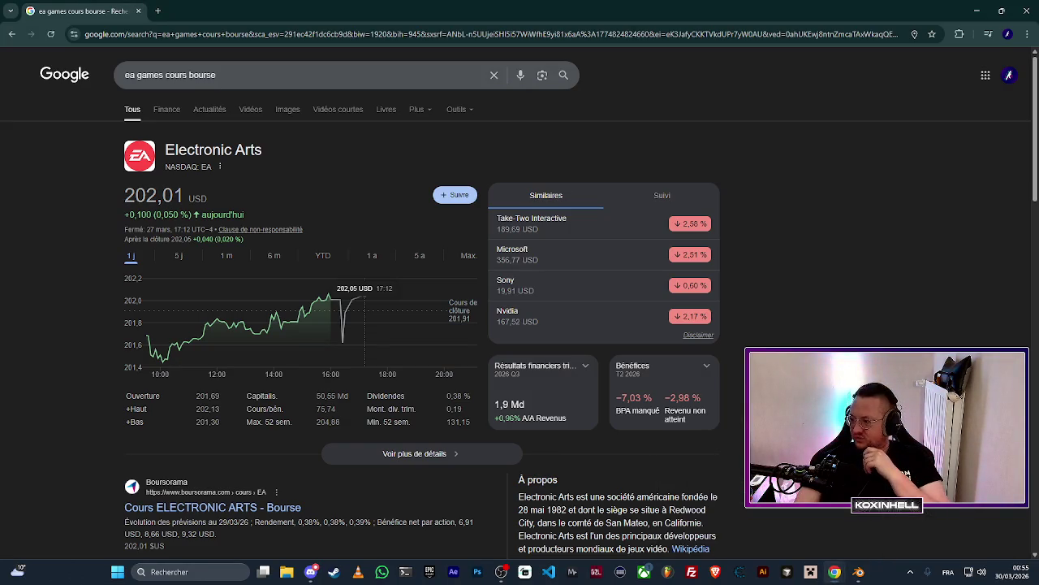
left_click(419, 256)
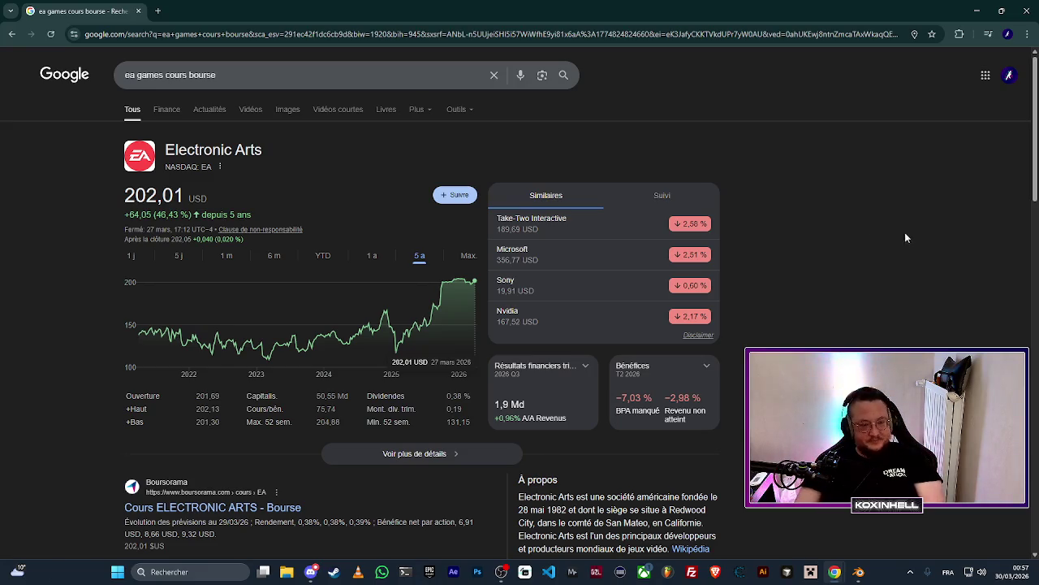
scroll(790, 328, "down", 2)
scroll(790, 328, "up", 3)
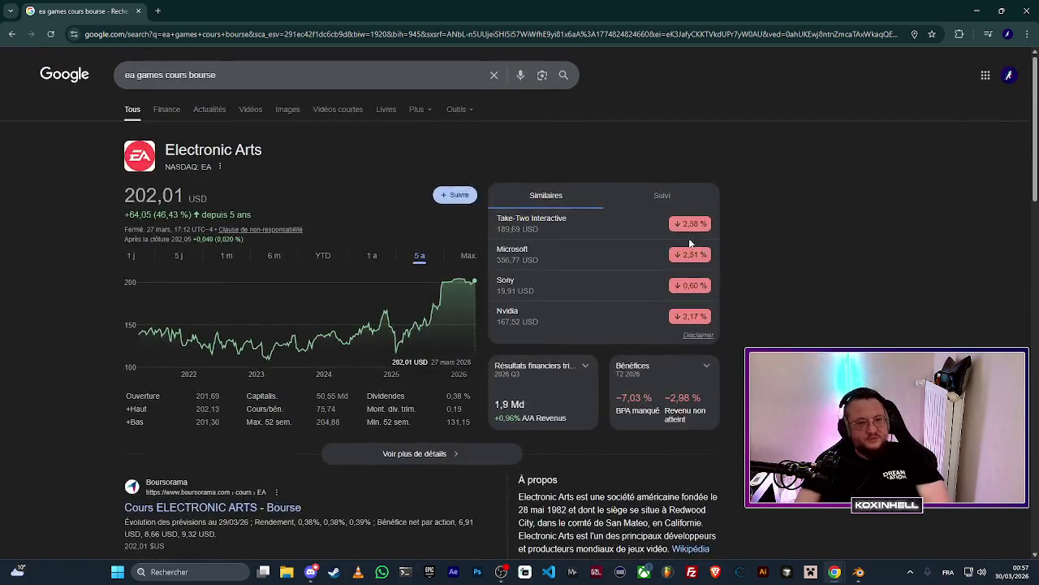
Search Google for 'epic games cours bourse' using the suggested completion.
left_click(300, 79)
key("ctrl+a")
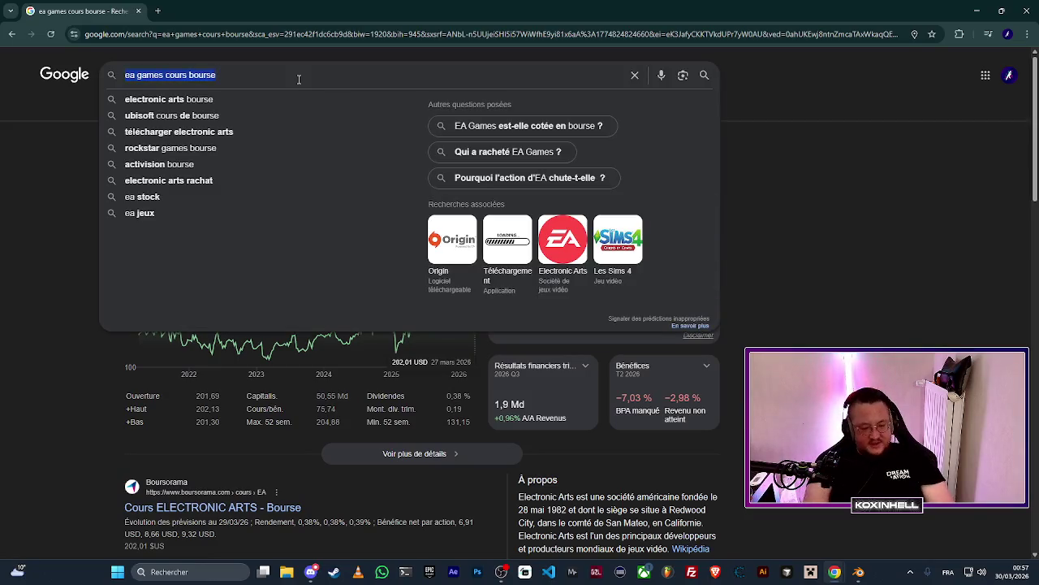
type("epic games")
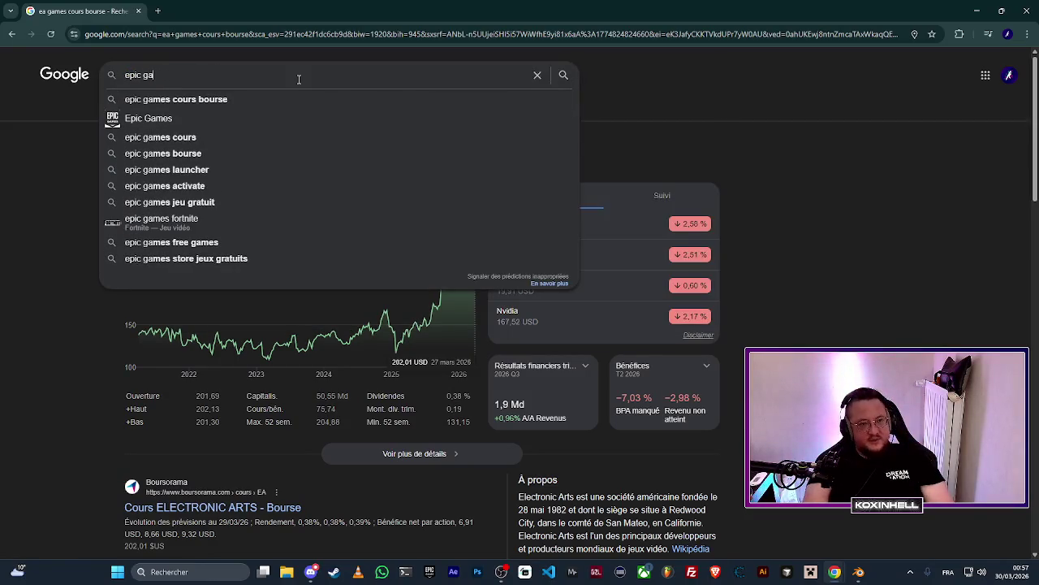
key("Down")
key("Return")
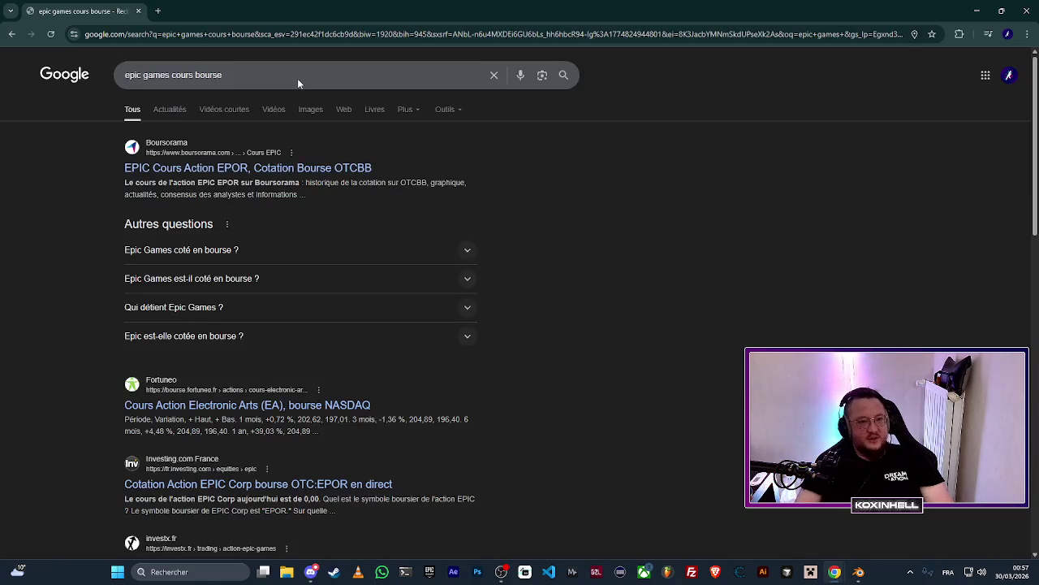
View the Boursorama EPIC quote in a new tab after accepting cookies, then close it.
middle_click(266, 169)
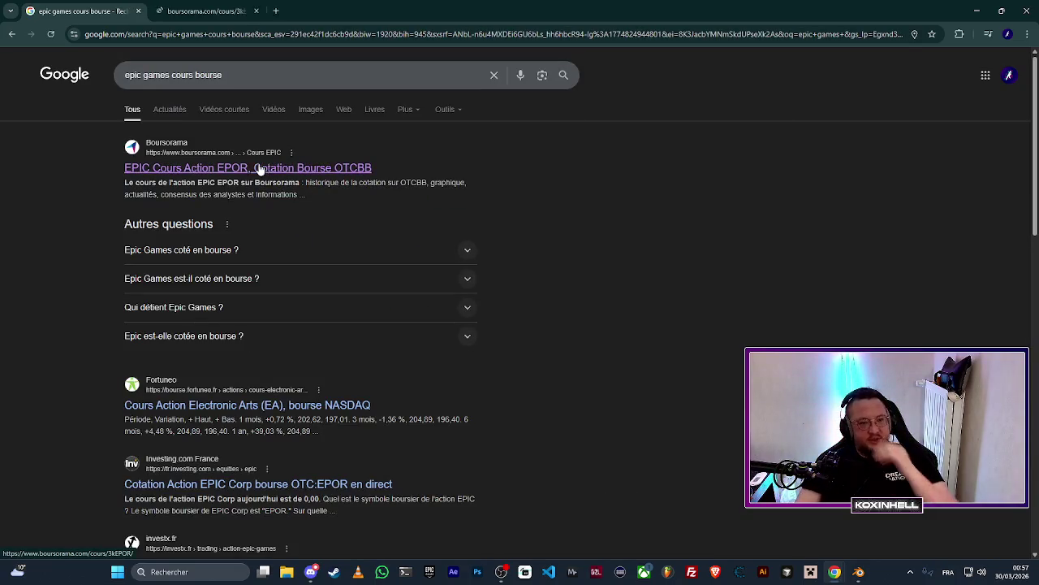
left_click(211, 11)
left_click(572, 479)
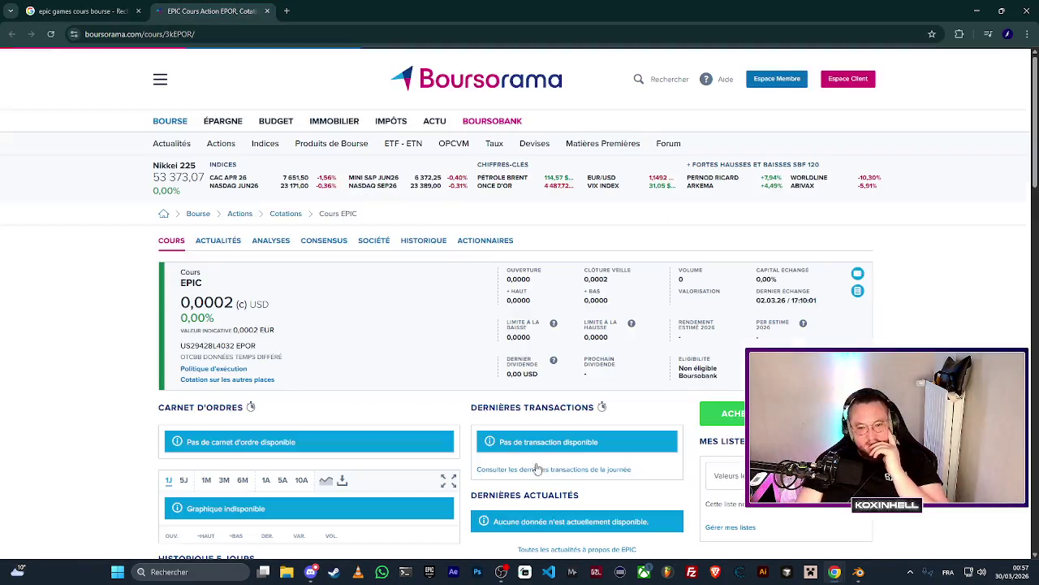
key("ctrl+w")
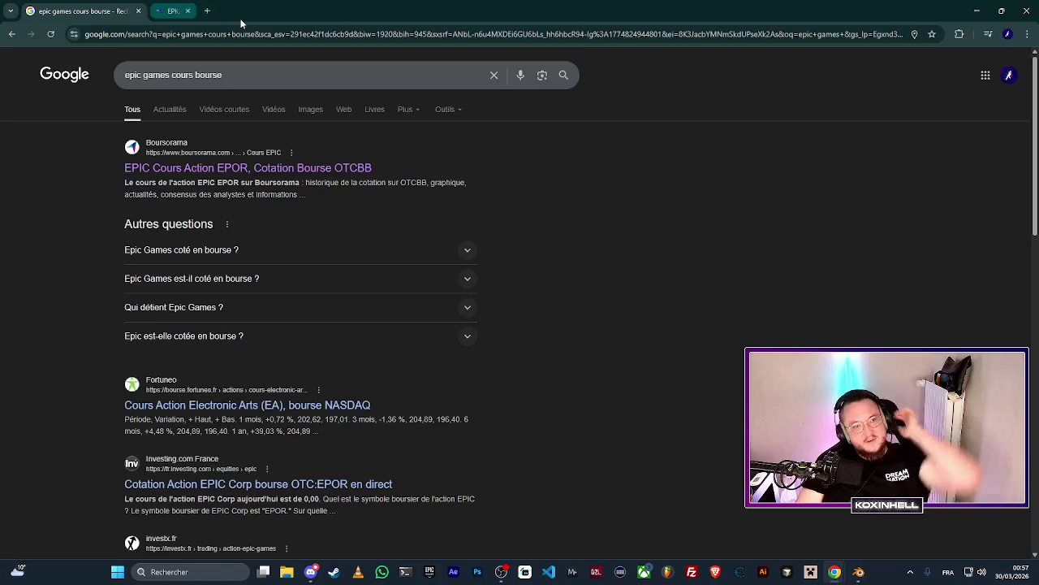
scroll(154, 253, "down", 1)
scroll(106, 325, "down", 2)
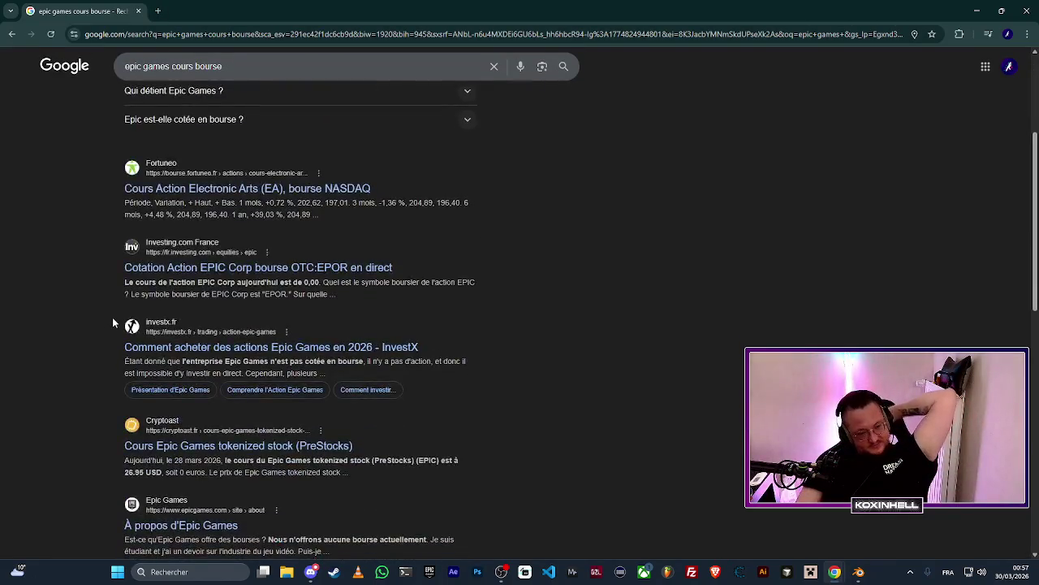
scroll(112, 317, "up", 3)
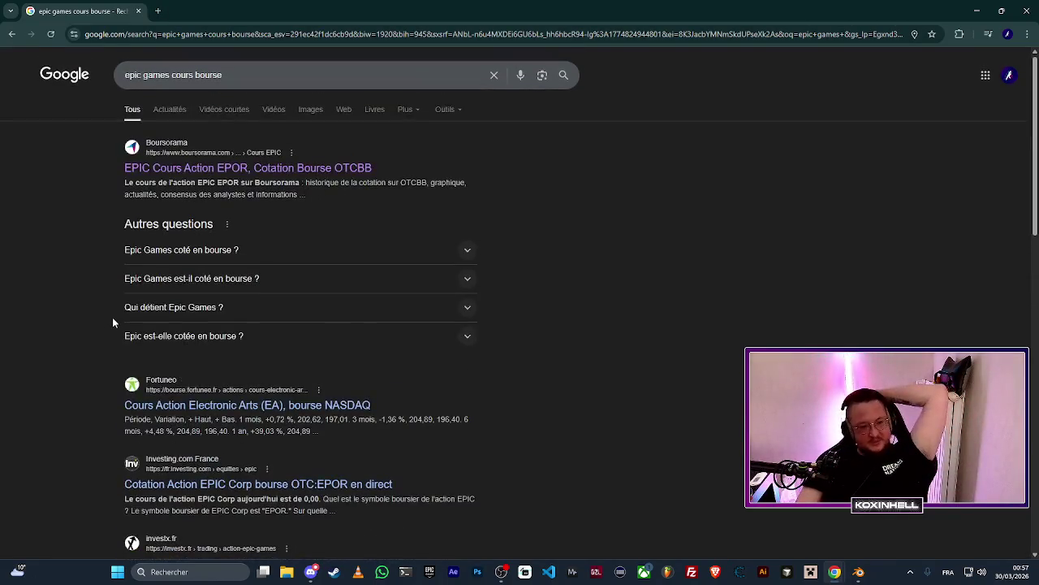
Search Google for 'steam cours bourse' and browse the results.
triple_click(244, 81)
type("steam cours")
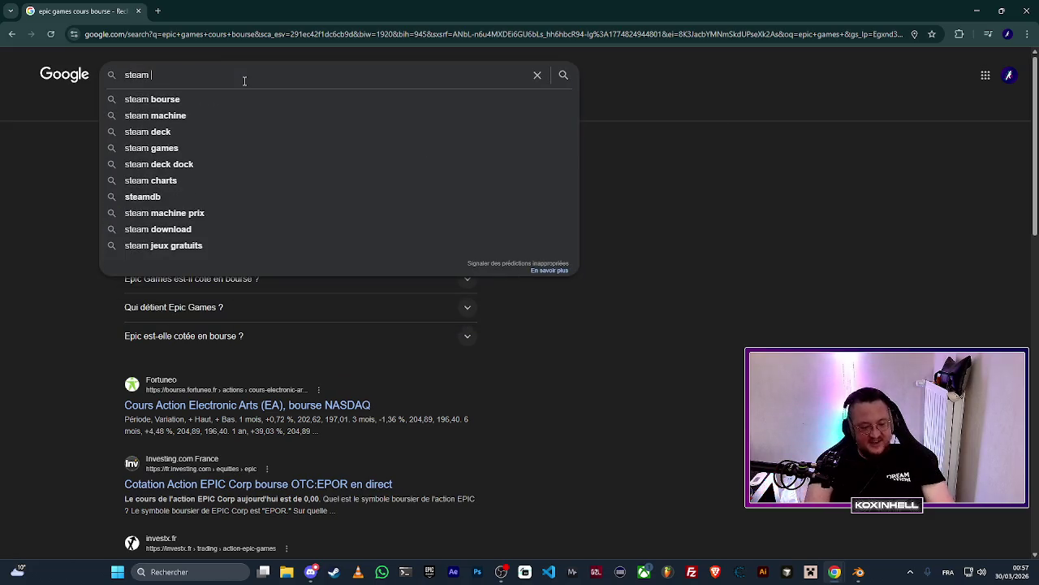
type(" bourse")
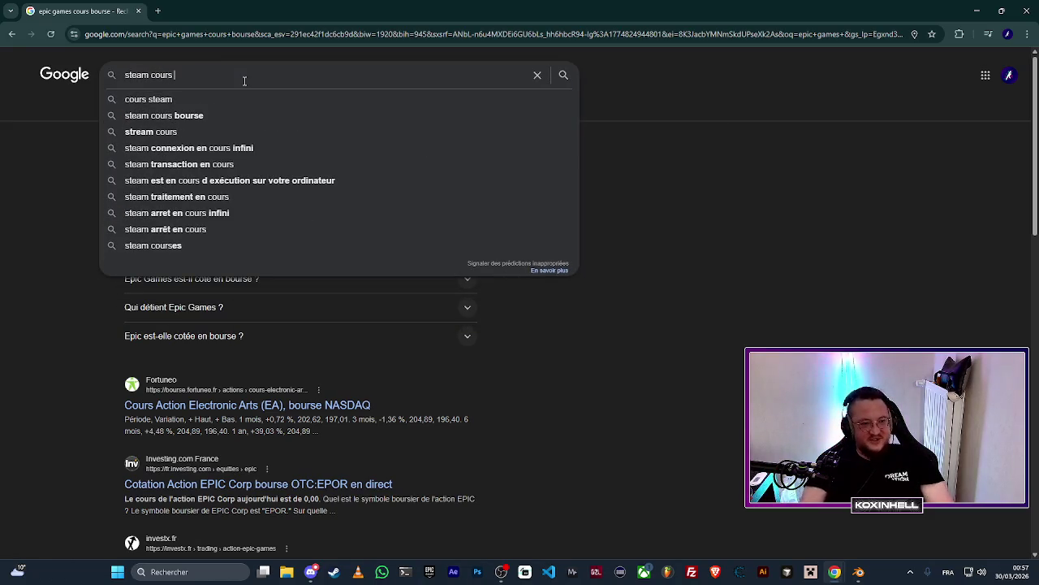
key("Return")
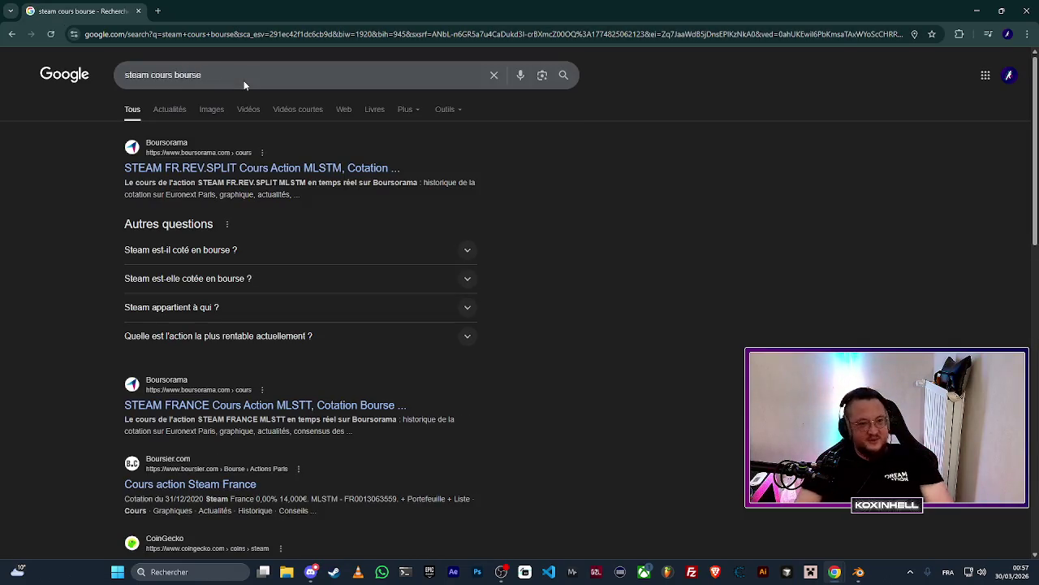
scroll(165, 254, "down", 2)
scroll(166, 254, "down", 1)
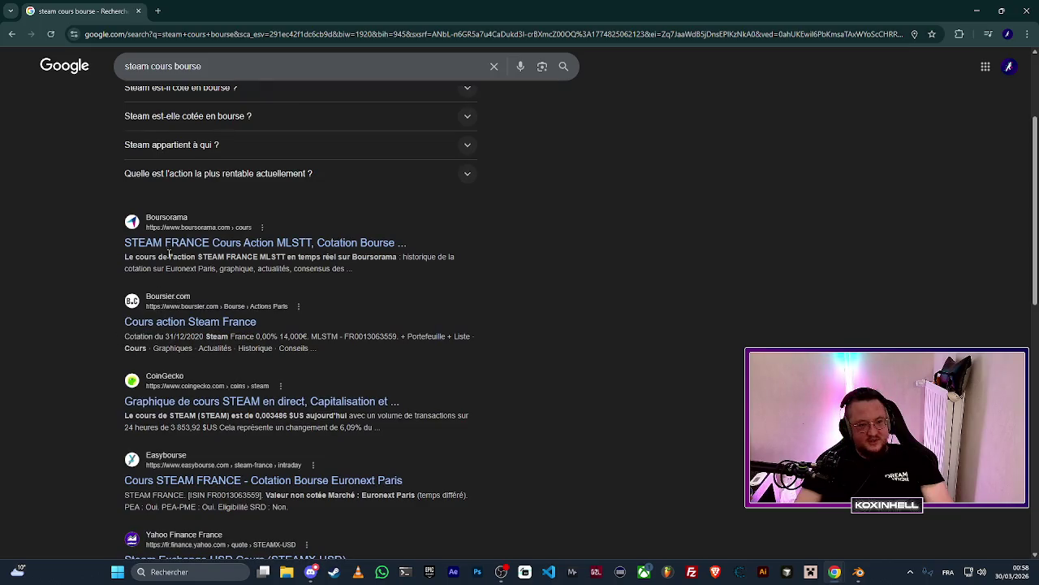
scroll(225, 216, "up", 3)
Search 'steam nasdaq', view the CoinGecko STEAM price page, then return to 'steam cours bourse' results.
left_click_drag(226, 74, 156, 84)
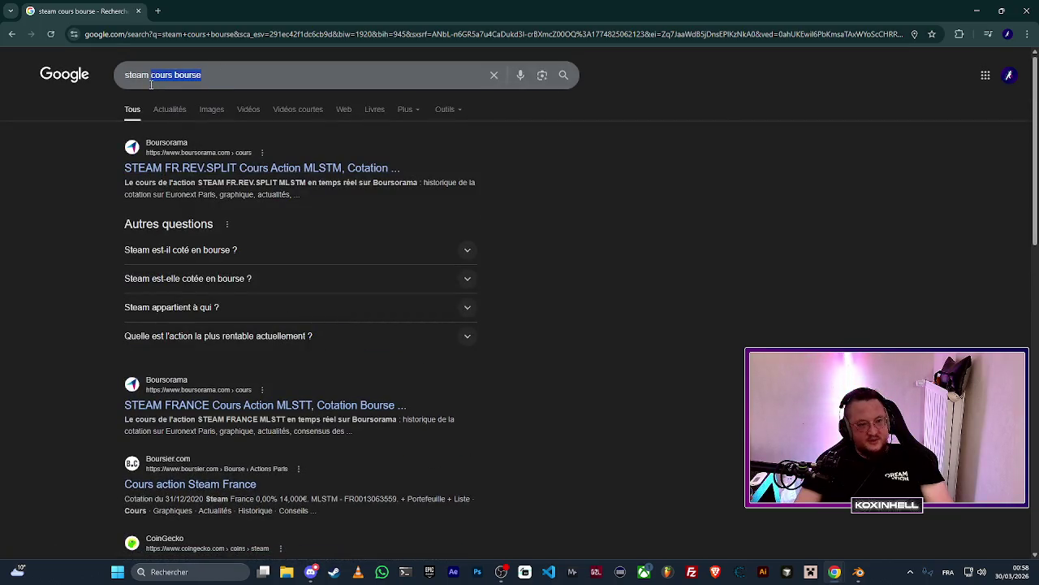
type("nasdaq")
key("Return")
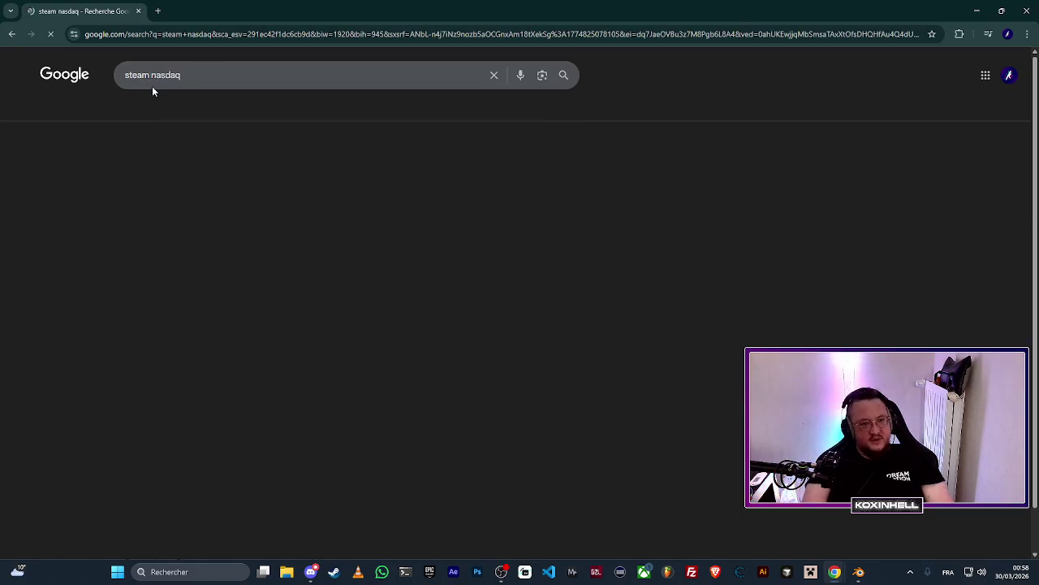
left_click(242, 177)
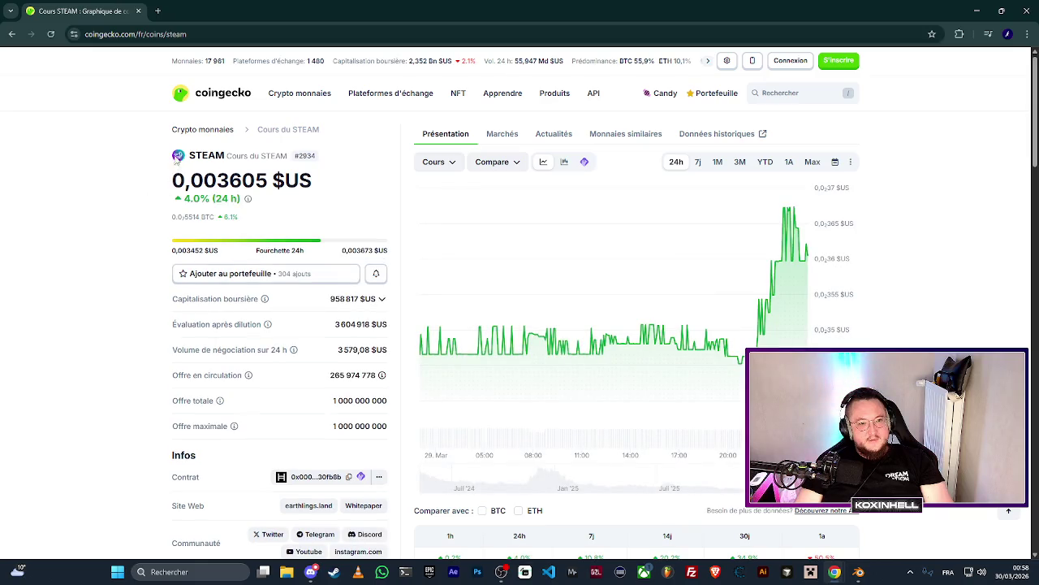
left_click(11, 35)
scroll(95, 341, "down", 3)
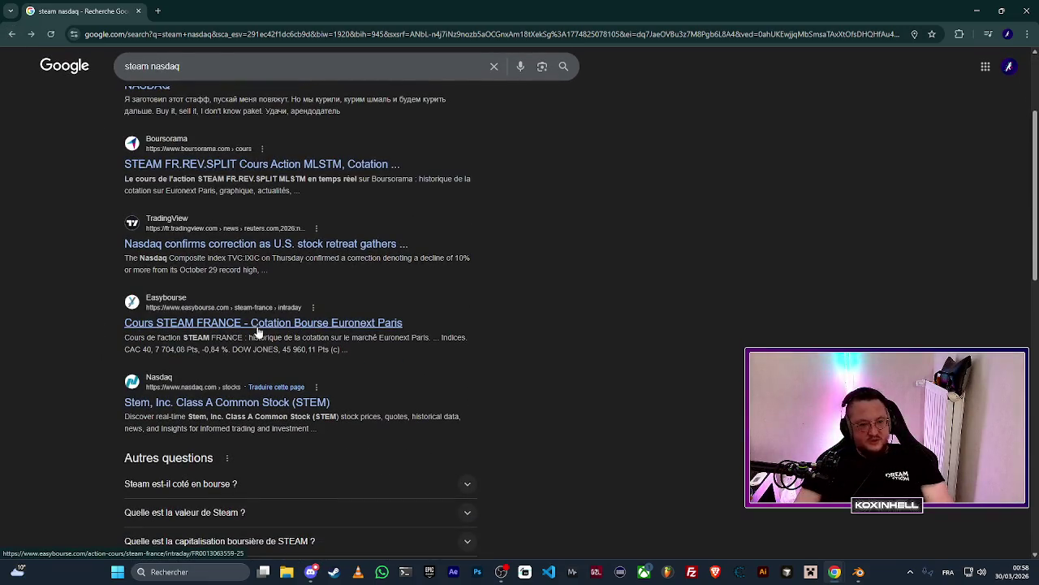
scroll(115, 385, "up", 3)
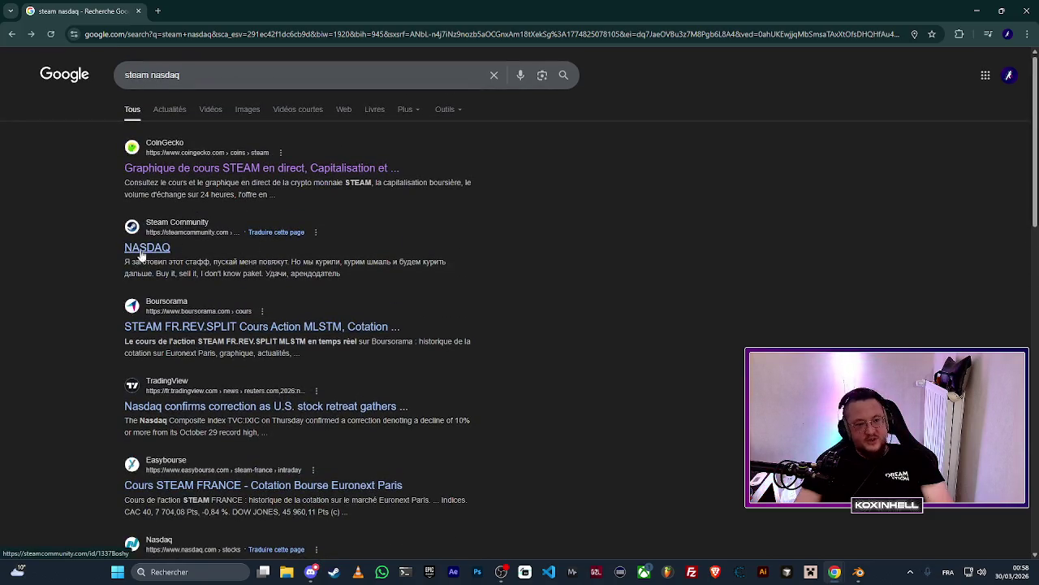
left_click(12, 34)
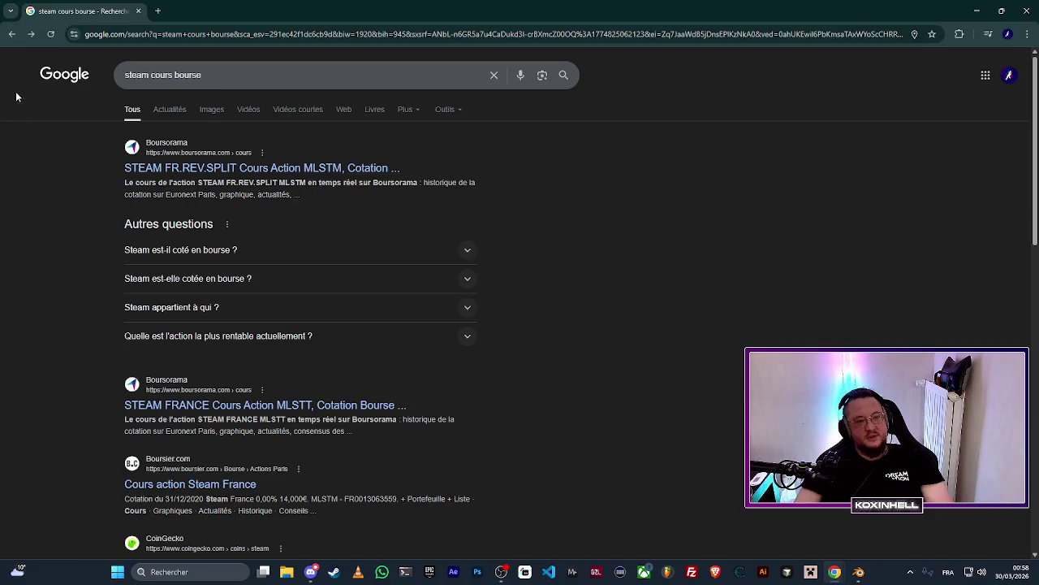
Return to the 'epic games cours bourse' results and select the whole query for replacement.
left_click(12, 34)
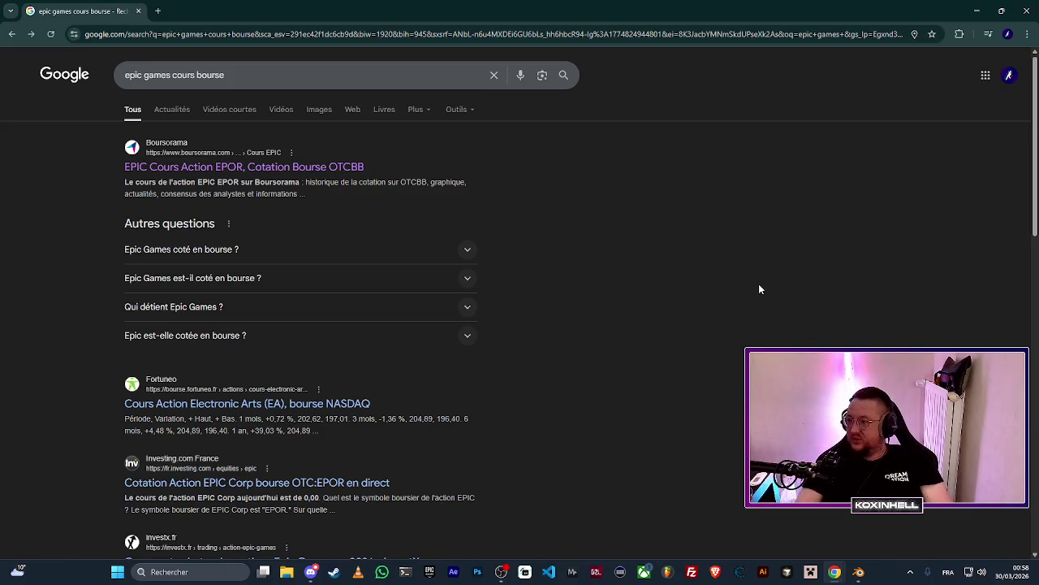
scroll(739, 288, "down", 4)
scroll(735, 288, "down", 2)
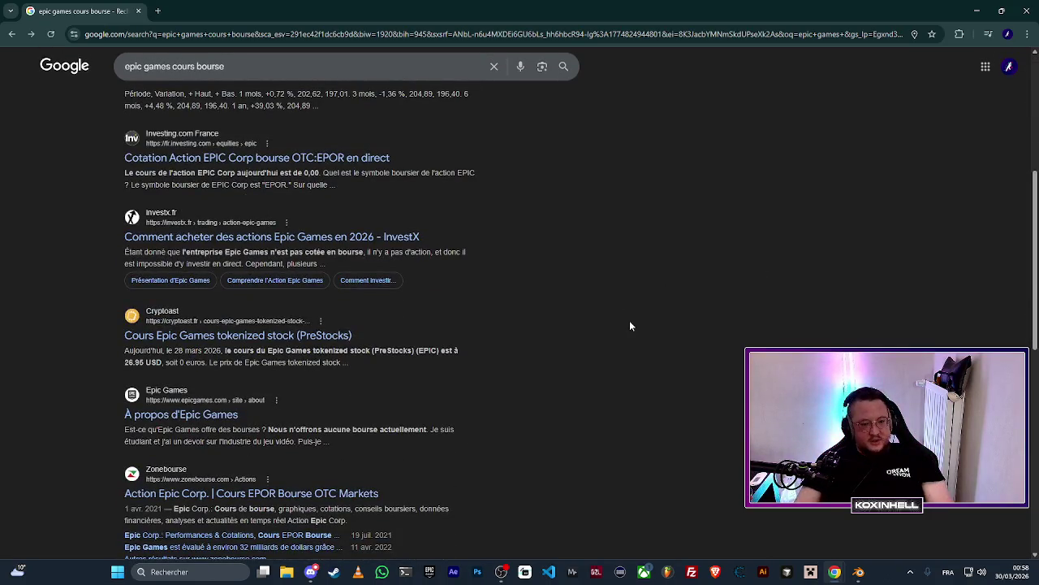
scroll(632, 326, "up", 6)
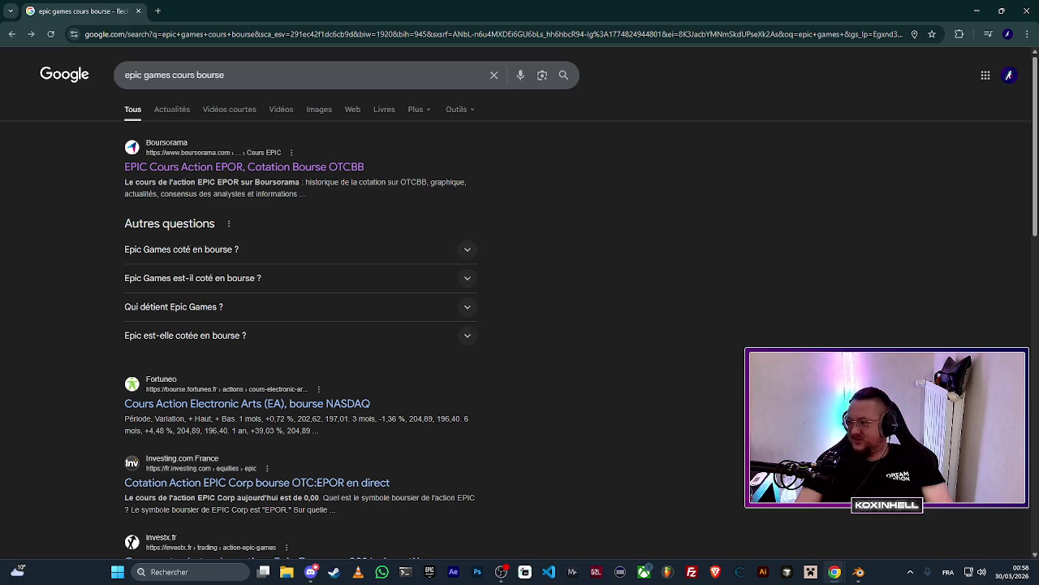
triple_click(349, 75)
Search 'take-two bourse' and show Take-Two's five-year stock chart (+5,30 %).
type("take-two")
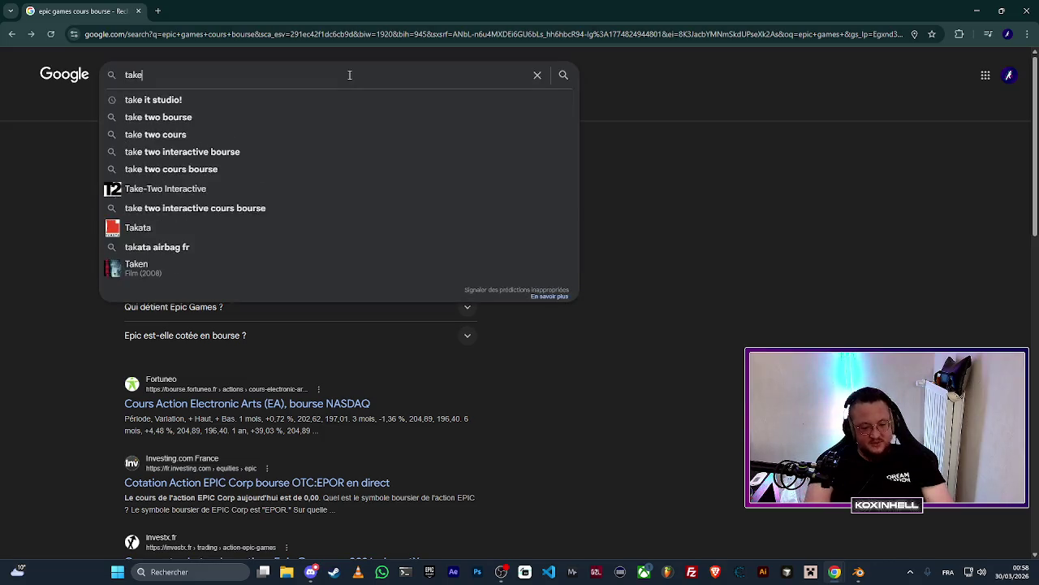
key("Down")
key("Return")
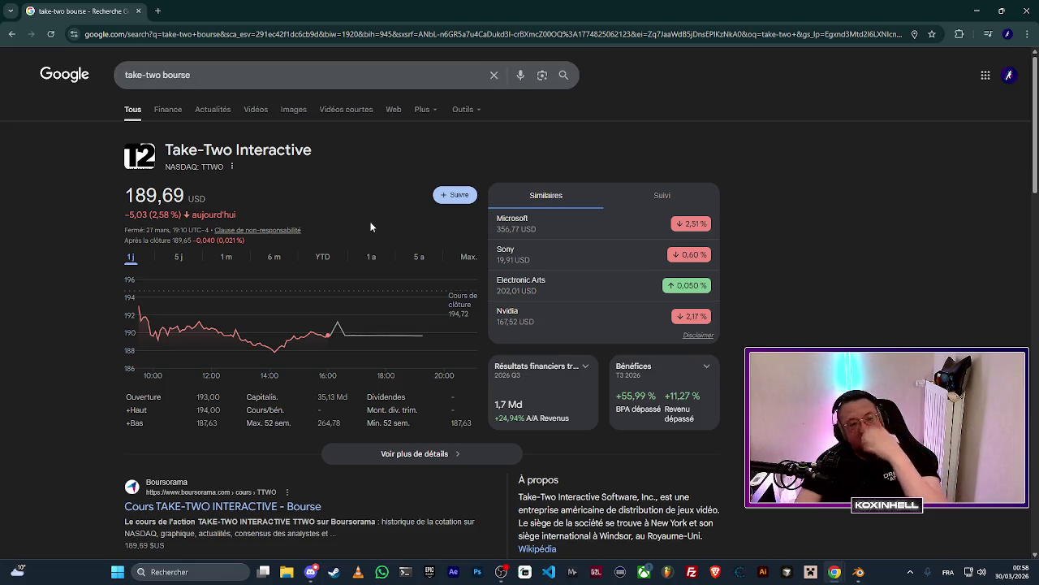
left_click(418, 258)
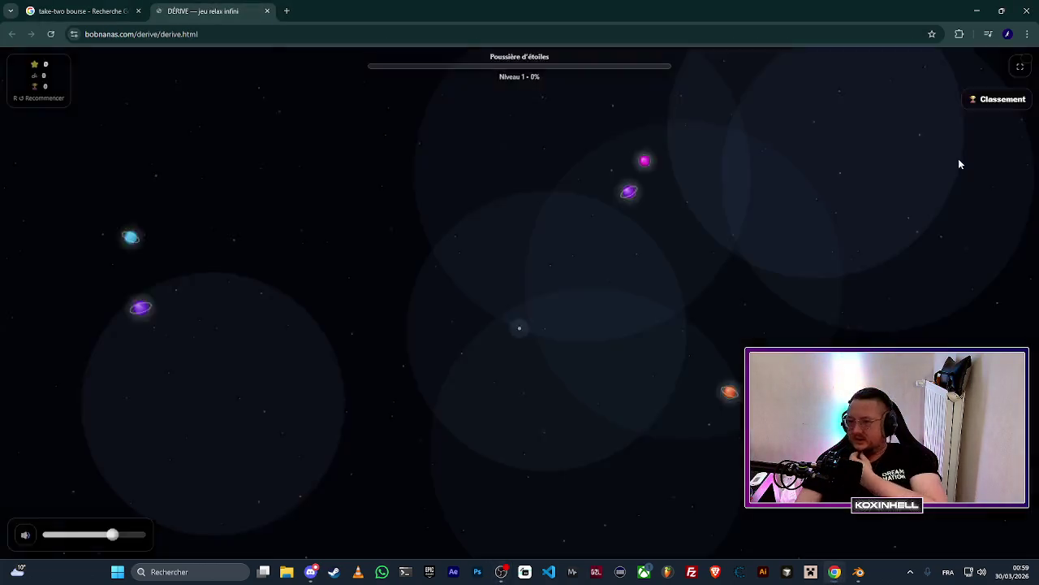
Detach the DÉRIVE game tab into a separate window and start a new browser tab.
mouse_move(225, 6)
left_mouse_down()
mouse_move(682, 133)
mouse_move(1038, 129)
left_mouse_up()
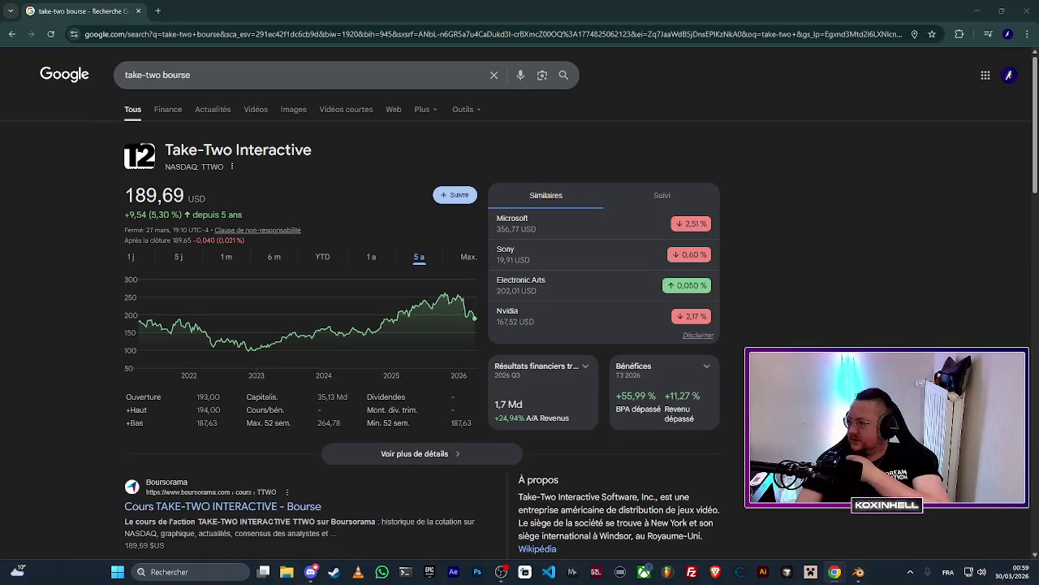
key("ctrl+t")
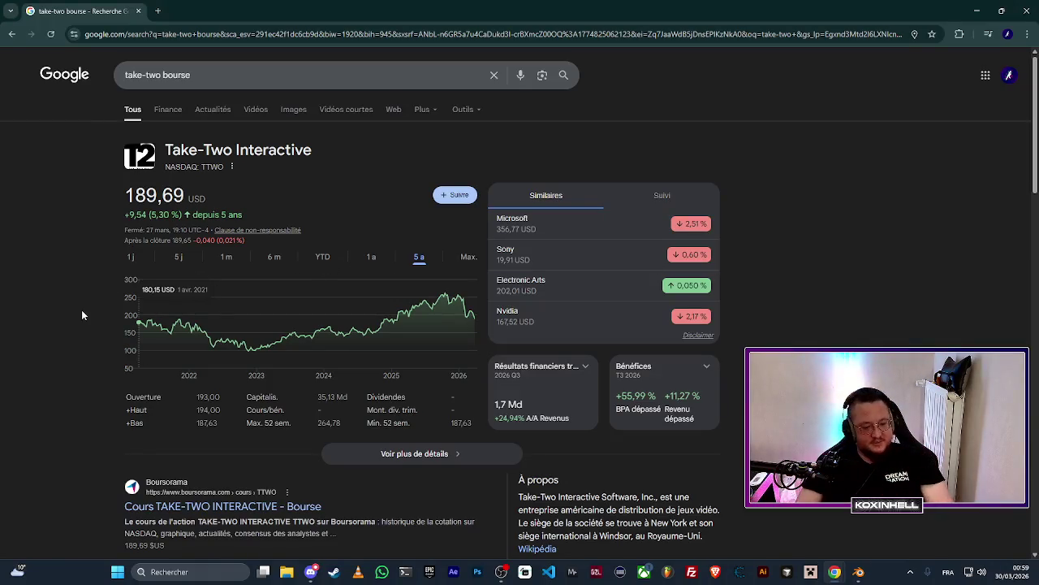
Search 'tencent bourse', view its five-year chart (−20,59 %), then return to the Take-Two tab.
type("tencent")
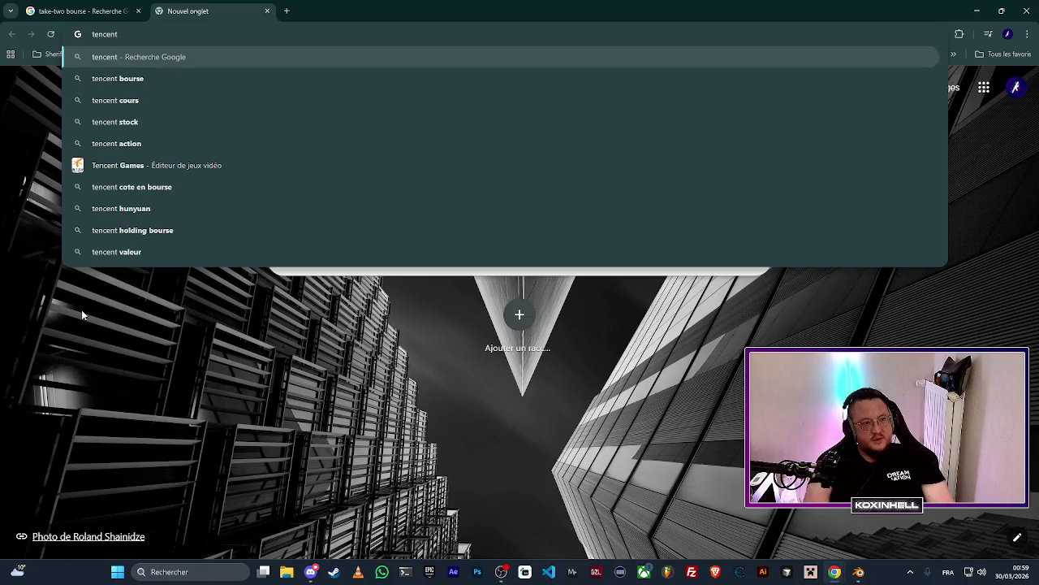
key("Down")
key("Return")
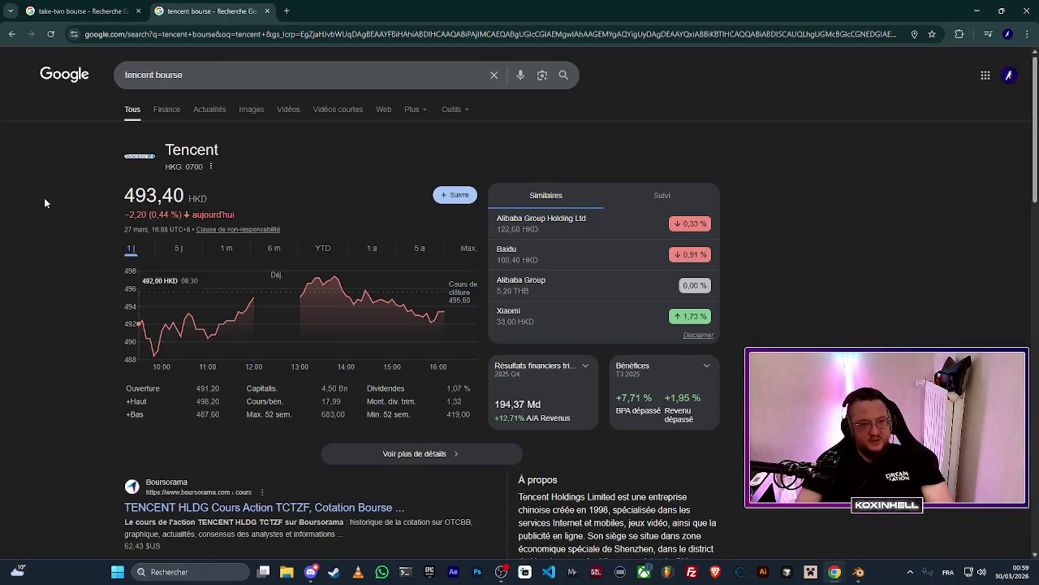
left_click(419, 248)
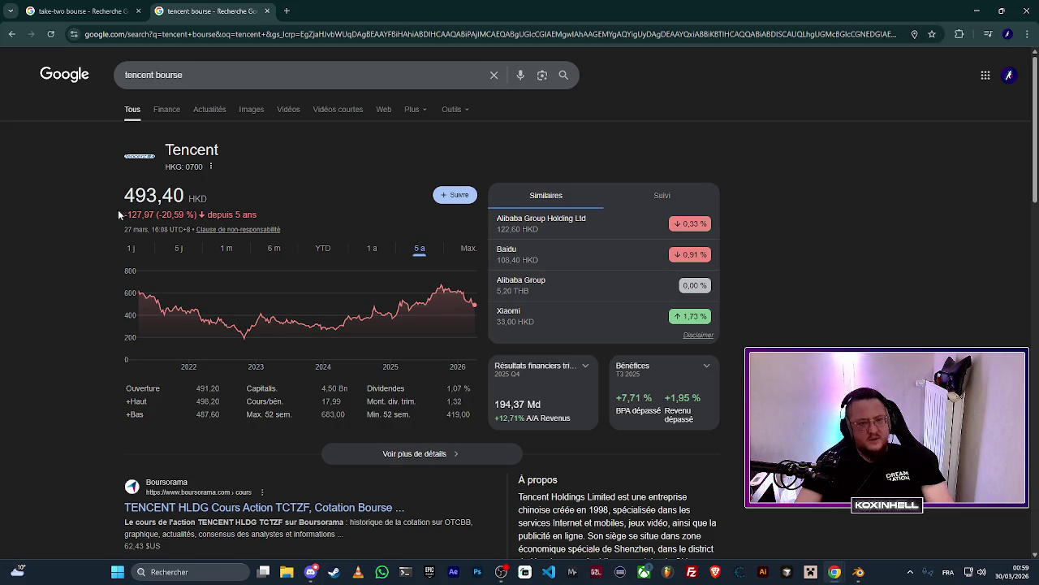
mouse_move(143, 278)
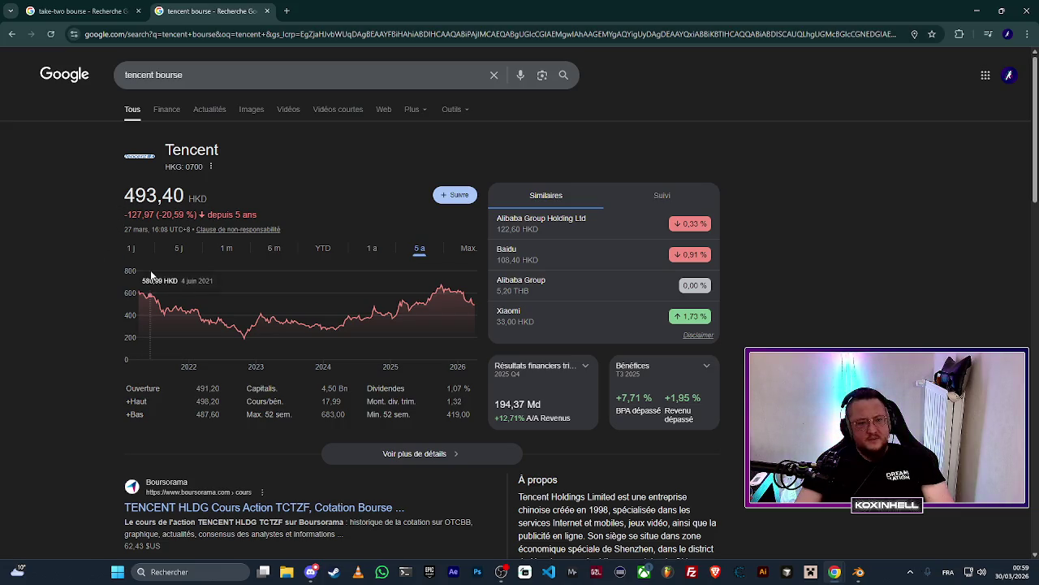
left_click_drag(162, 211, 187, 215)
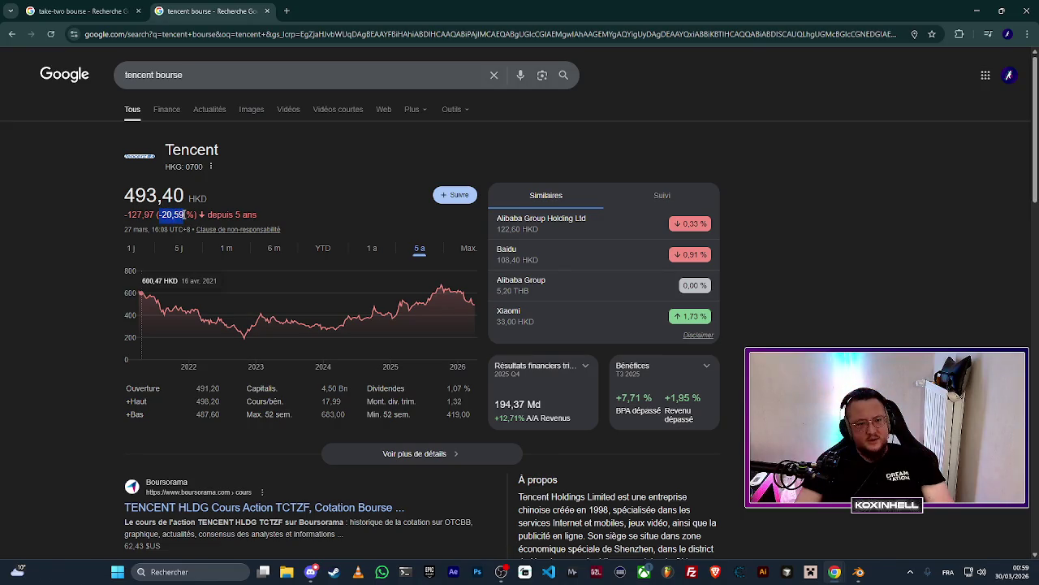
left_click(185, 214)
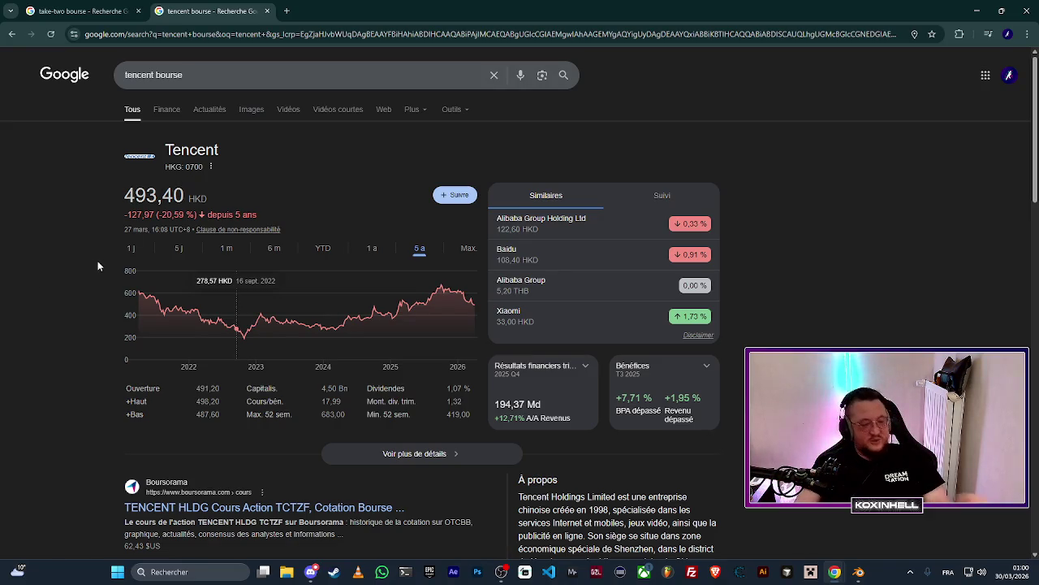
key("ctrl+shift+Tab")
scroll(73, 253, "down", 2)
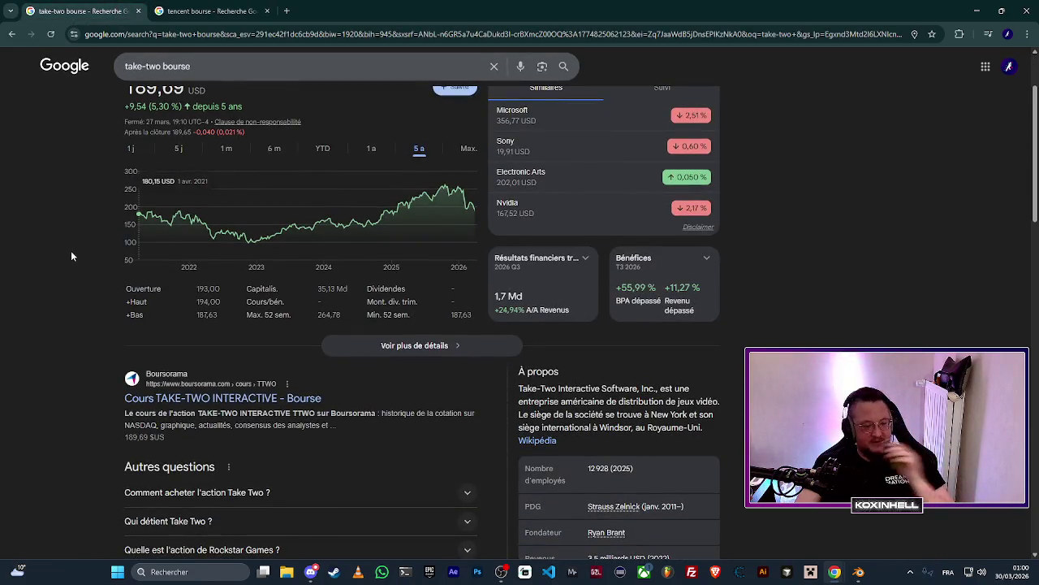
Search 'studio jeux vidéo' in a new tab, listing studios like Naughty Dog and Bioware.
key("ctrl+t")
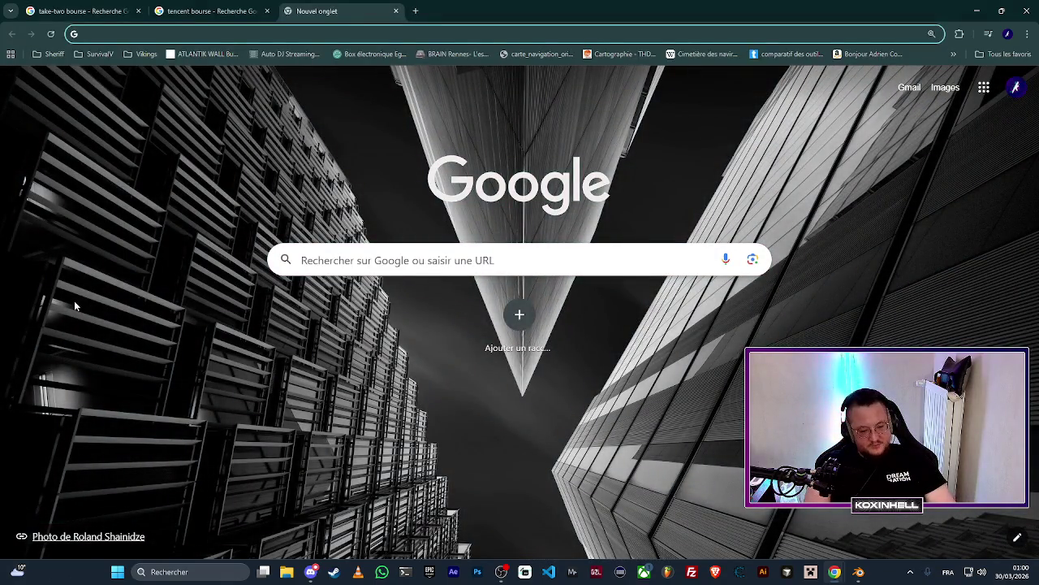
type("studio ")
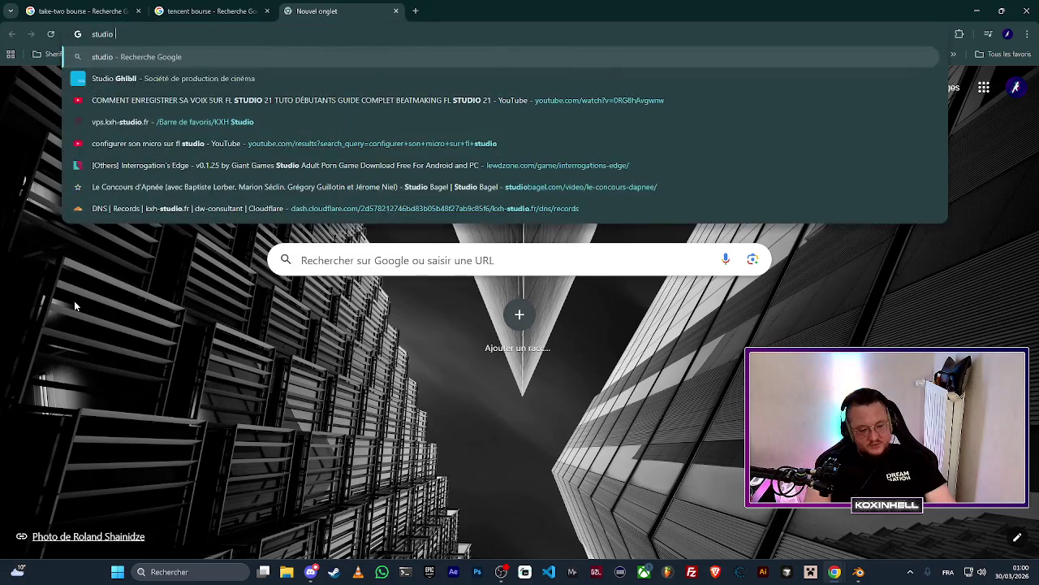
type("jeux")
key("Down")
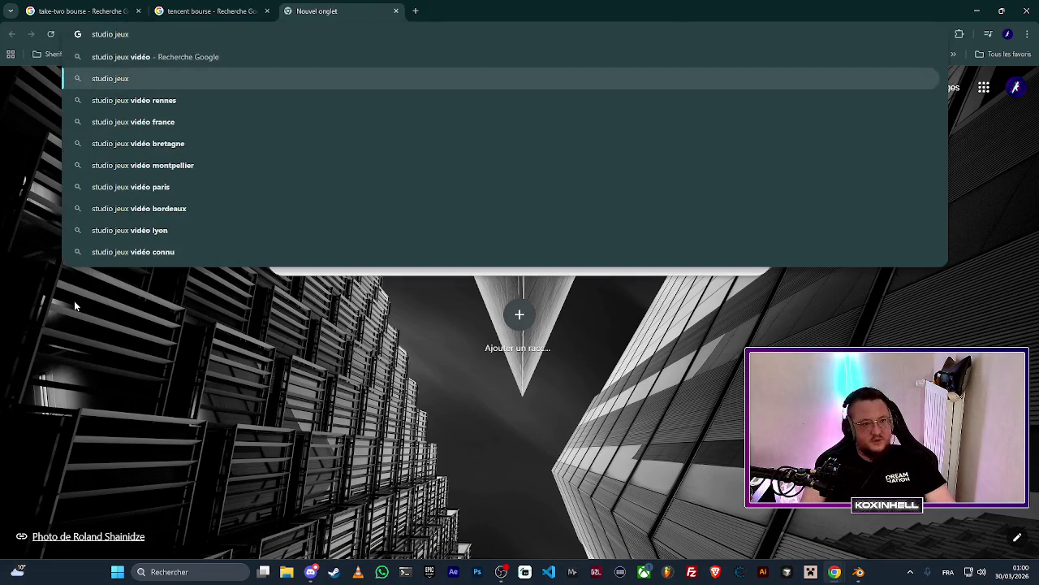
key("Up")
key("Return")
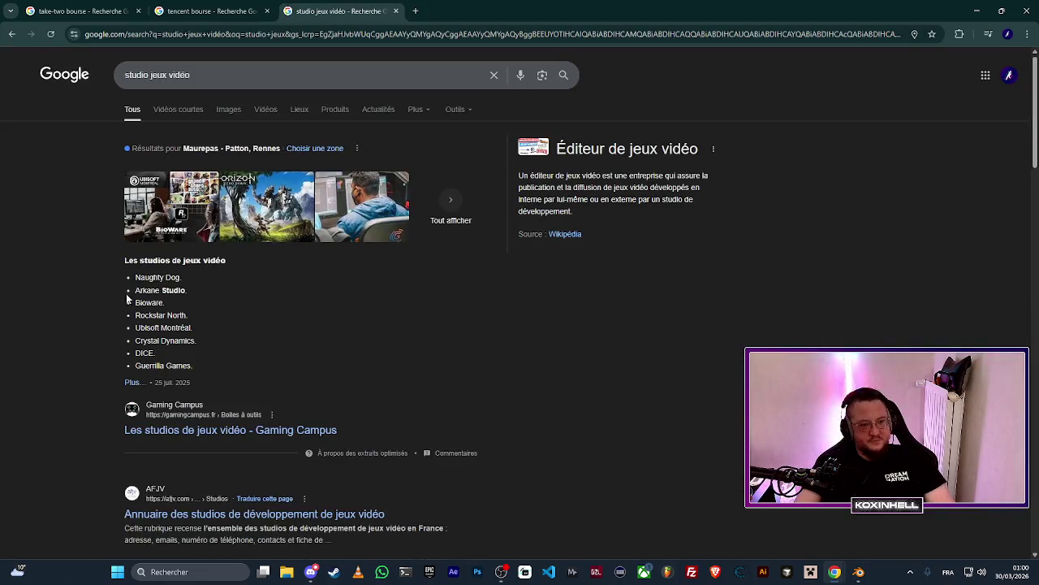
Open the Gaming Campus studios article and accept its cookies.
left_click(134, 383)
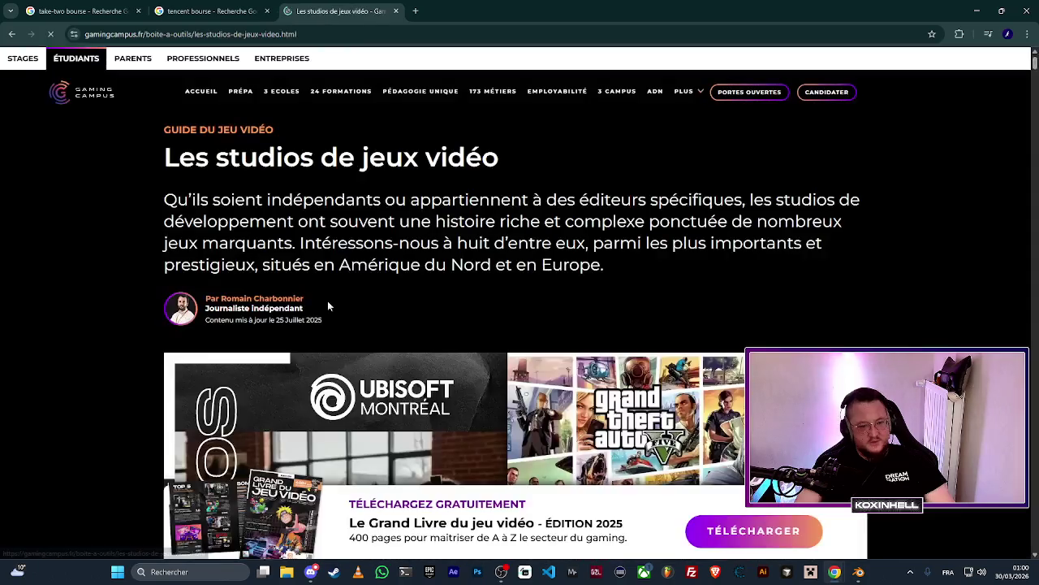
scroll(327, 300, "down", 2)
left_click(585, 354)
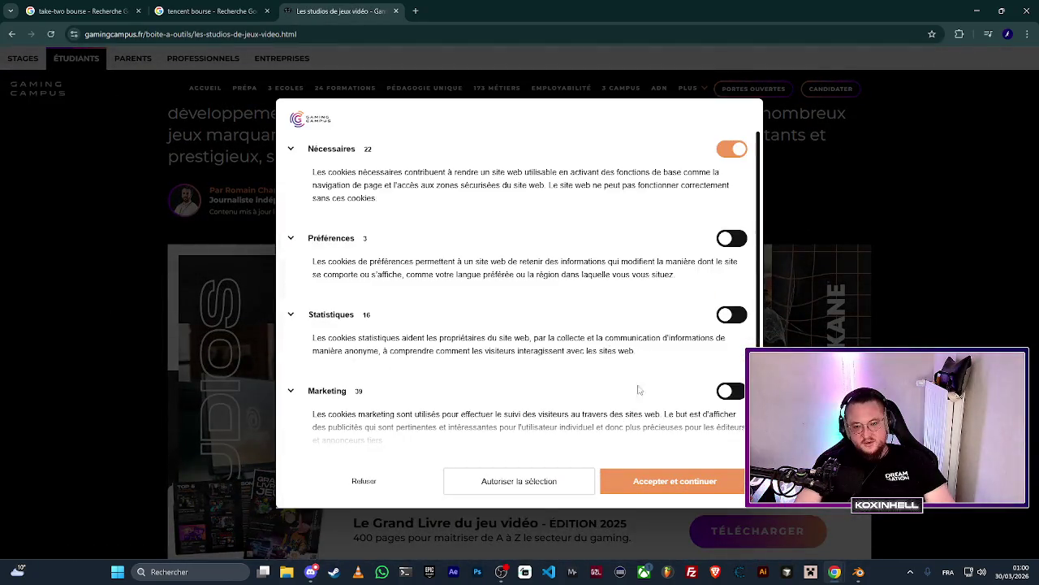
left_click(671, 489)
Scroll the article to the Rockstar North section and select the 'ROCKSTAR NORTH' heading.
scroll(670, 490, "down", 10)
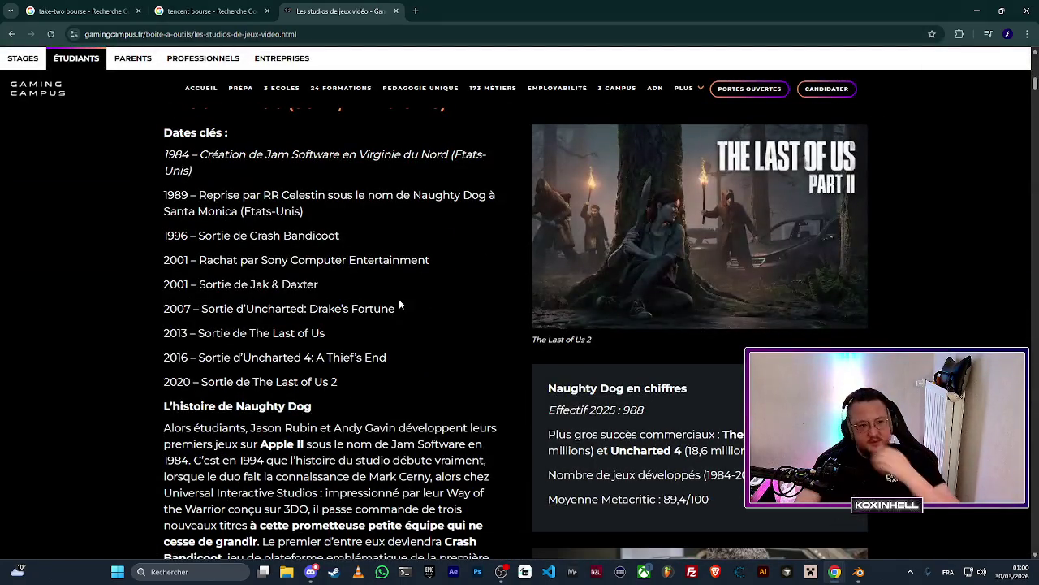
scroll(399, 299, "down", 5)
scroll(398, 298, "down", 10)
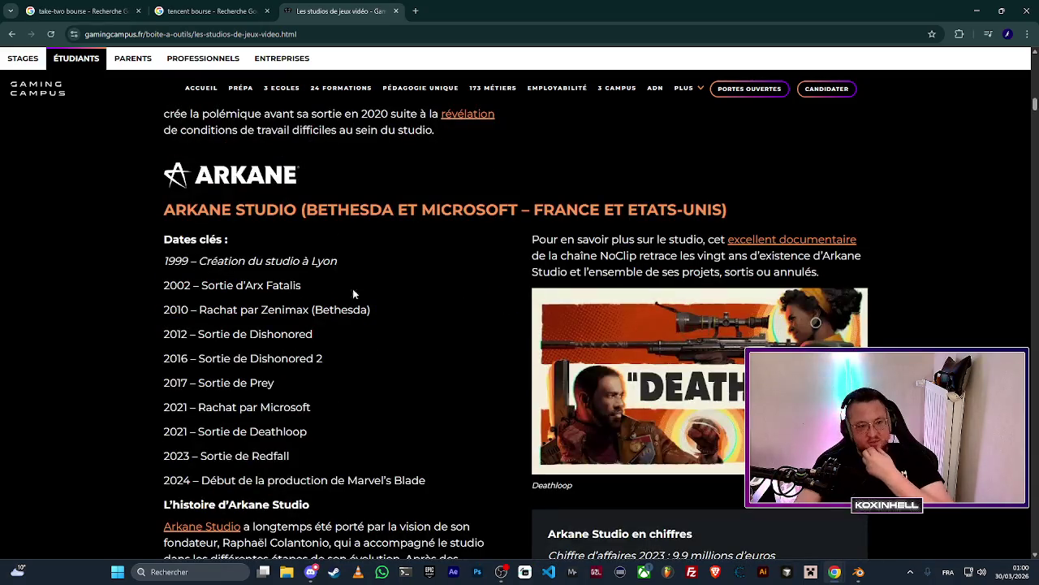
scroll(262, 271, "down", 4)
scroll(263, 272, "down", 6)
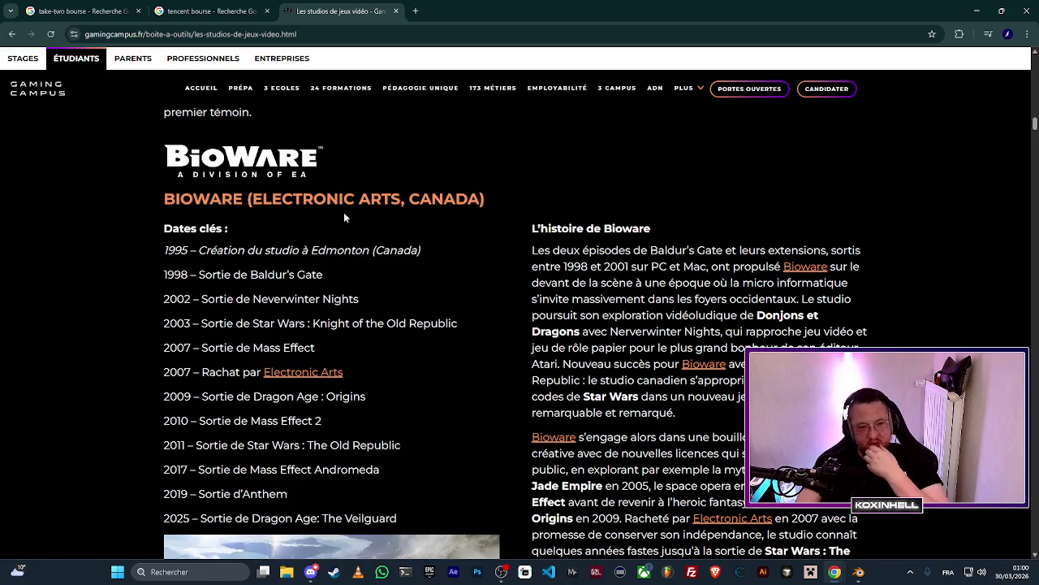
scroll(126, 230, "down", 3)
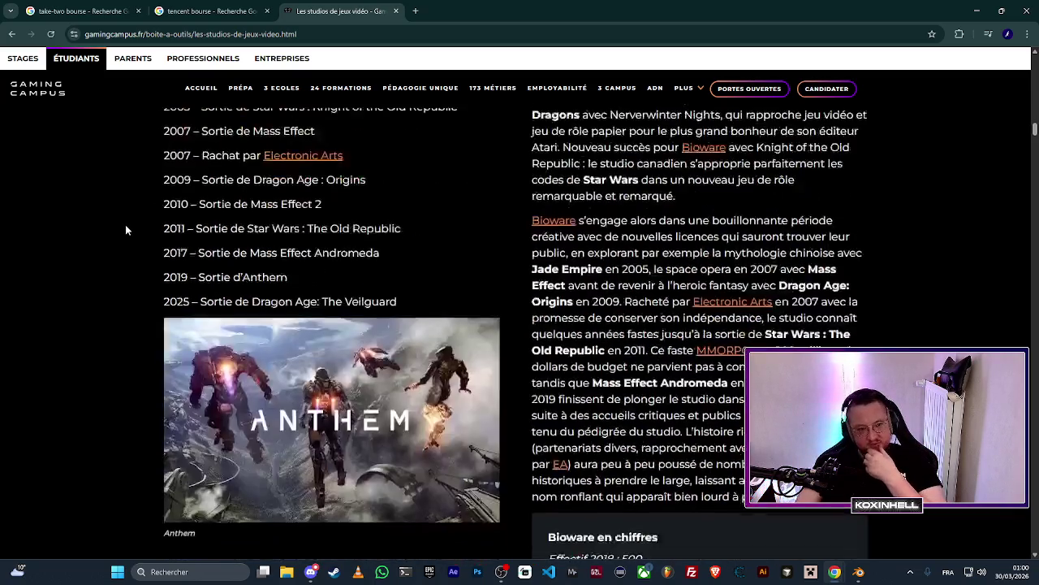
scroll(125, 230, "down", 10)
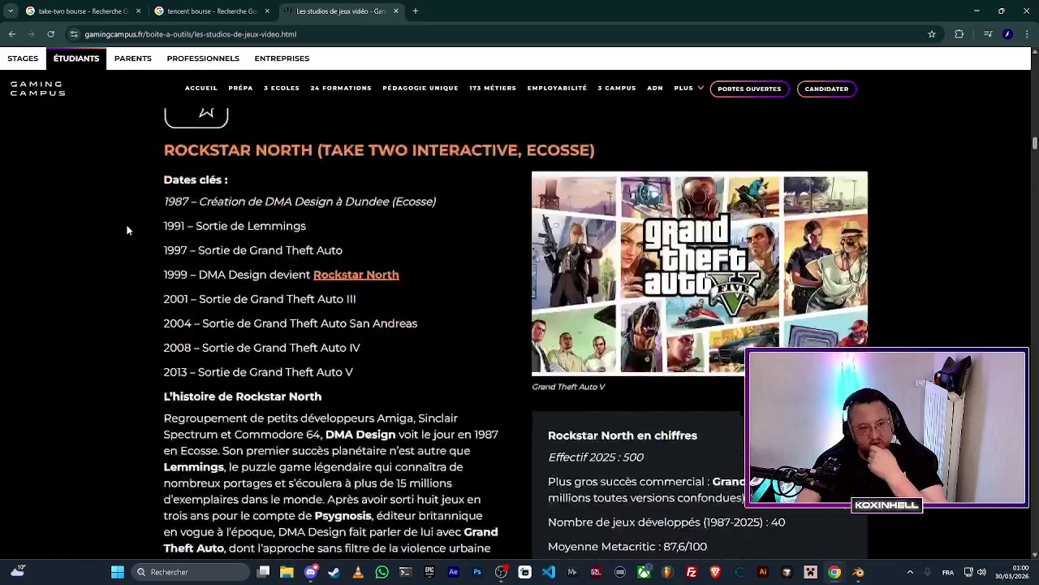
scroll(128, 230, "down", 2)
scroll(127, 230, "up", 3)
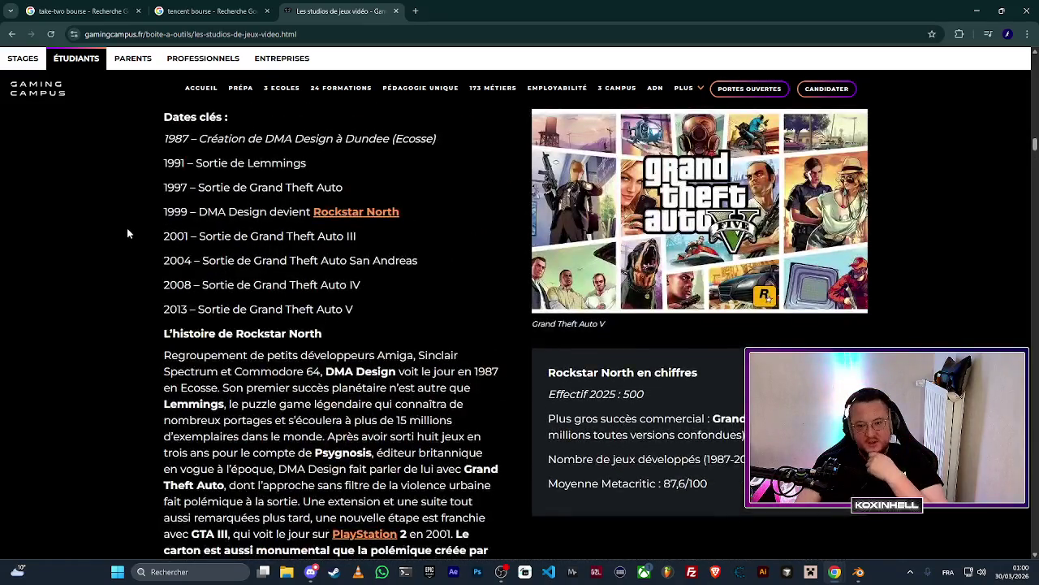
scroll(127, 233, "up", 2)
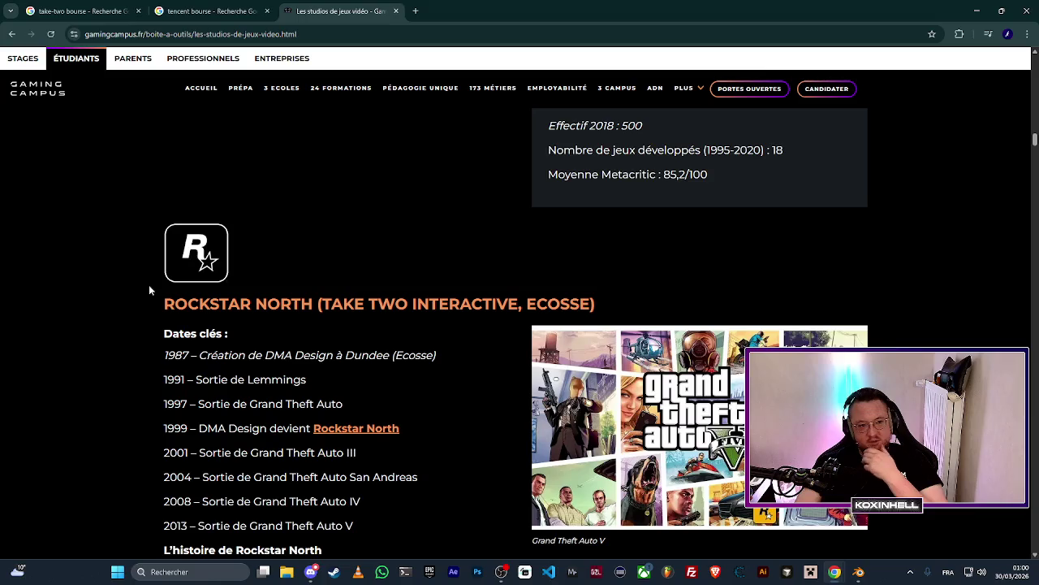
left_click_drag(162, 303, 313, 317)
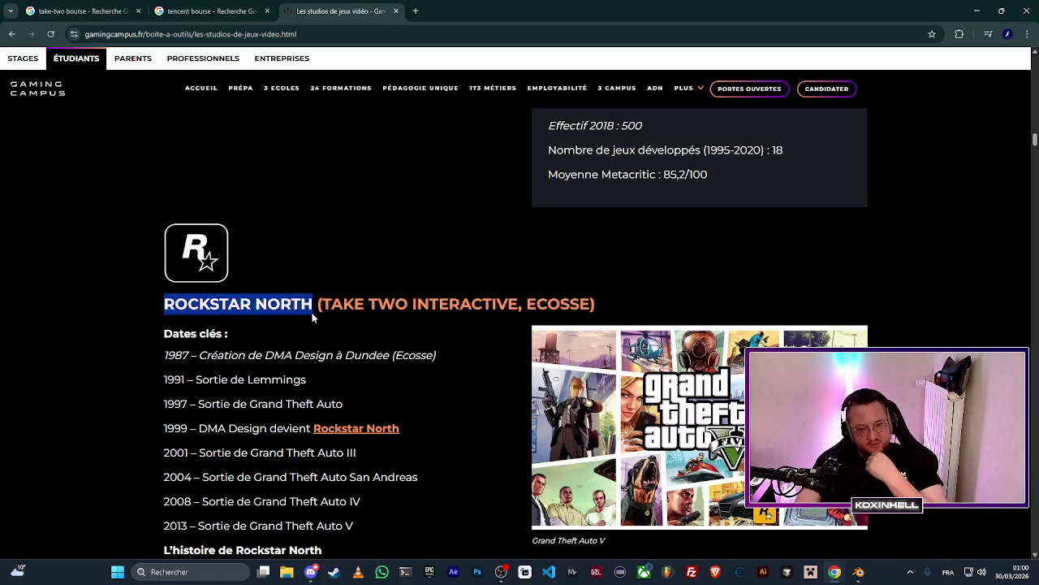
Search Google for 'ROCKSTAR NORTH bourse' and open Boursorama's Take-Two Interactive stock quote.
right_click(293, 306)
left_click(373, 352)
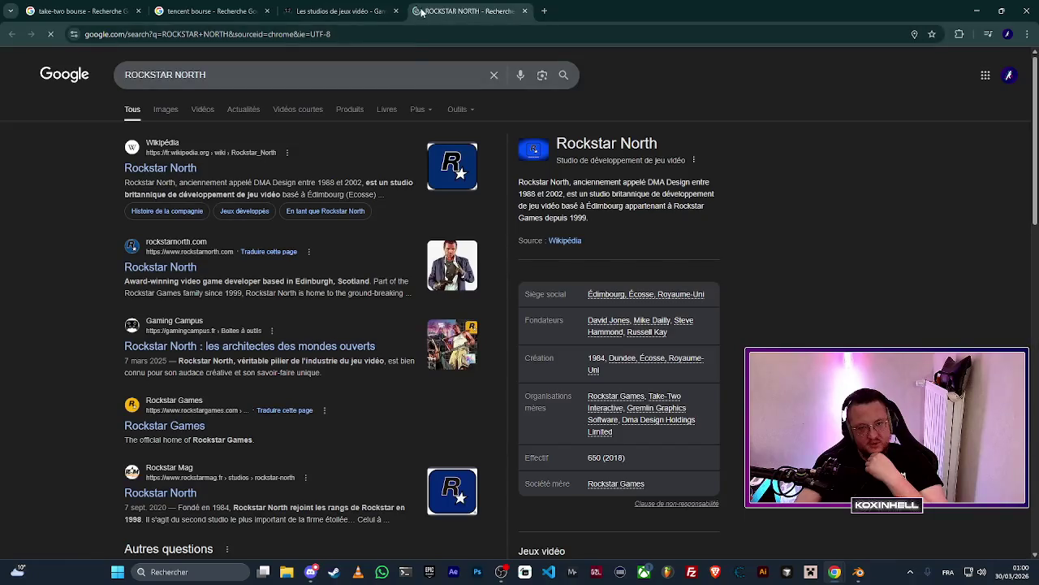
left_click(265, 73)
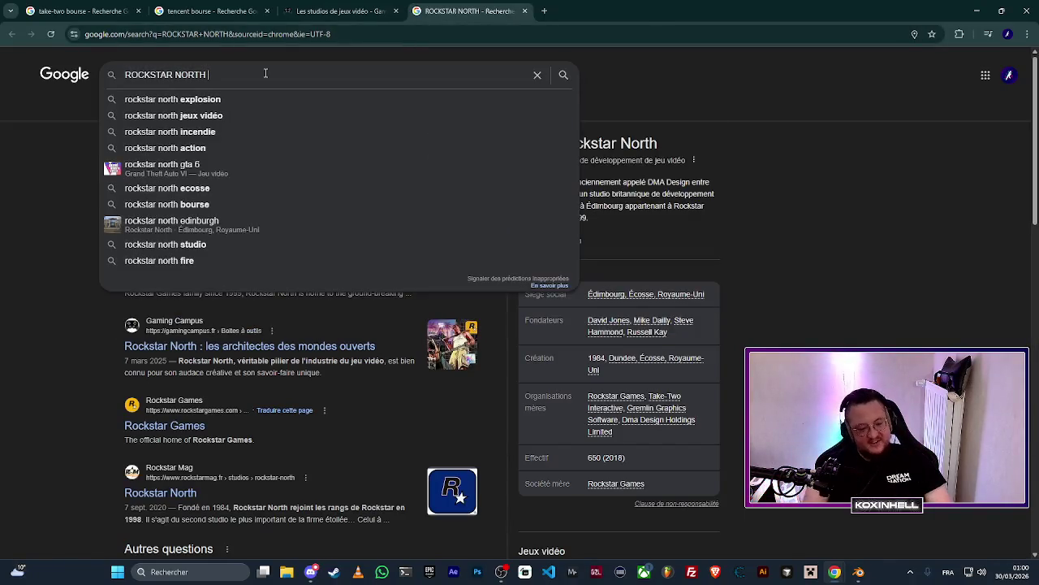
type("bourse")
key("Return")
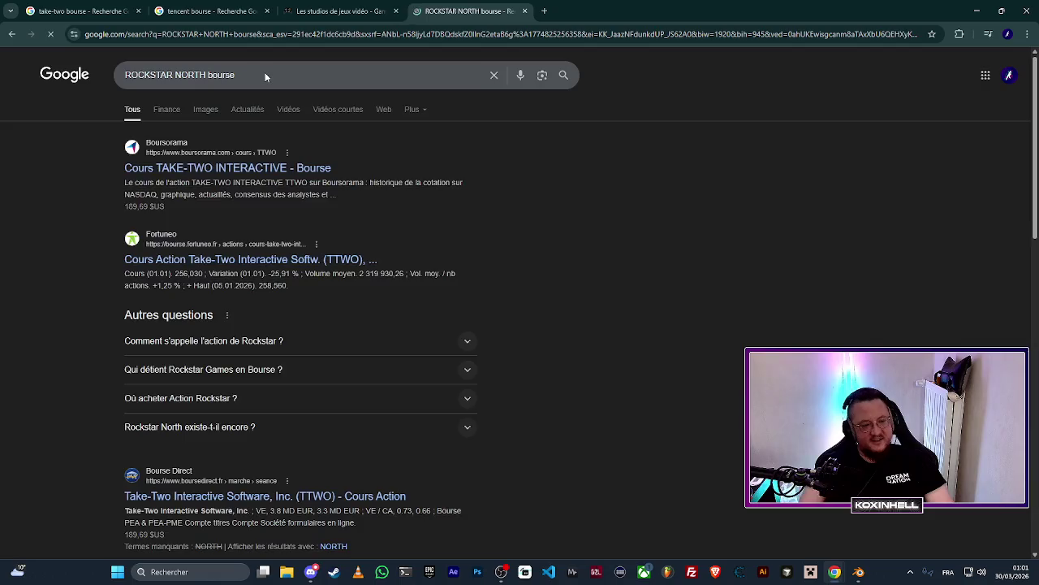
left_click(208, 169)
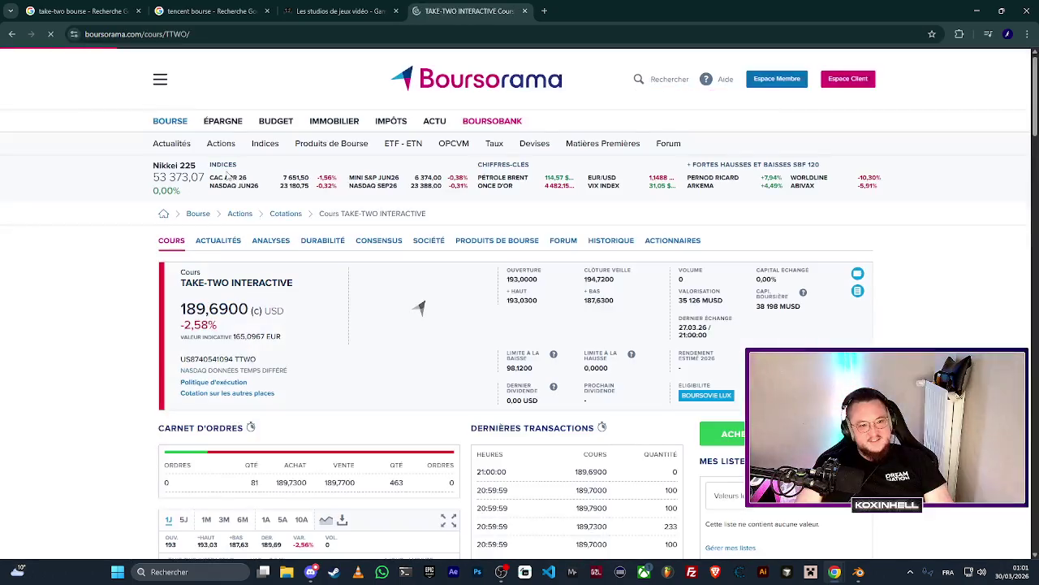
Search 'take-two interactive' instead, then return to the ROCKSTAR NORTH bourse results.
left_click(11, 34)
left_click_drag(242, 82, 78, 82)
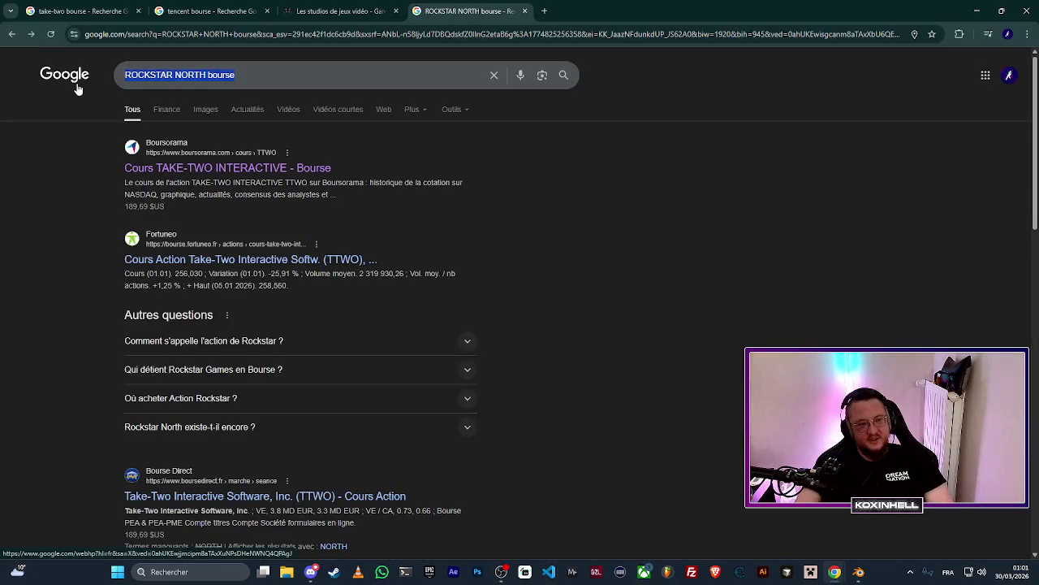
type("take-two interactive")
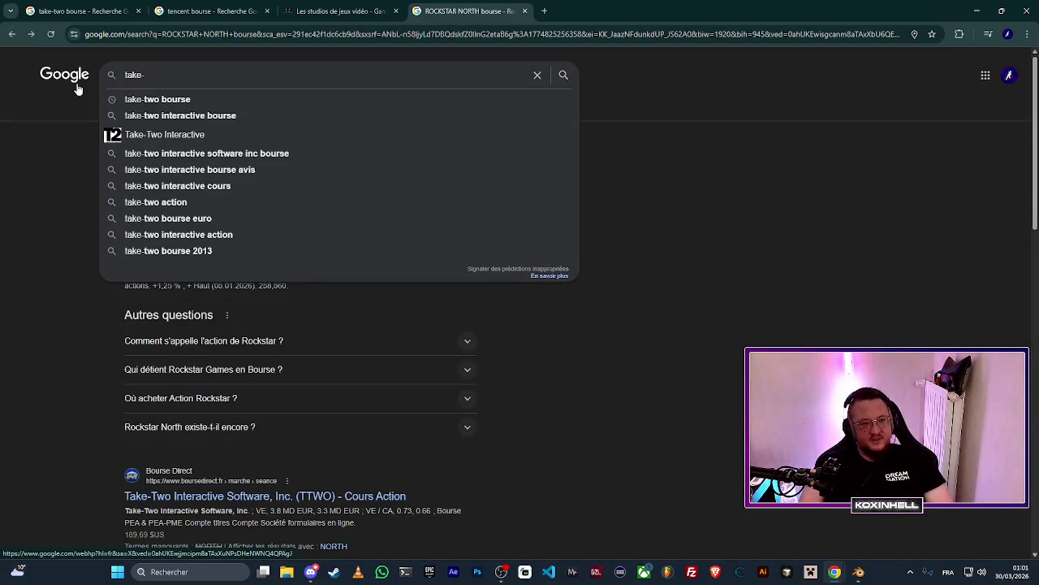
key("Return")
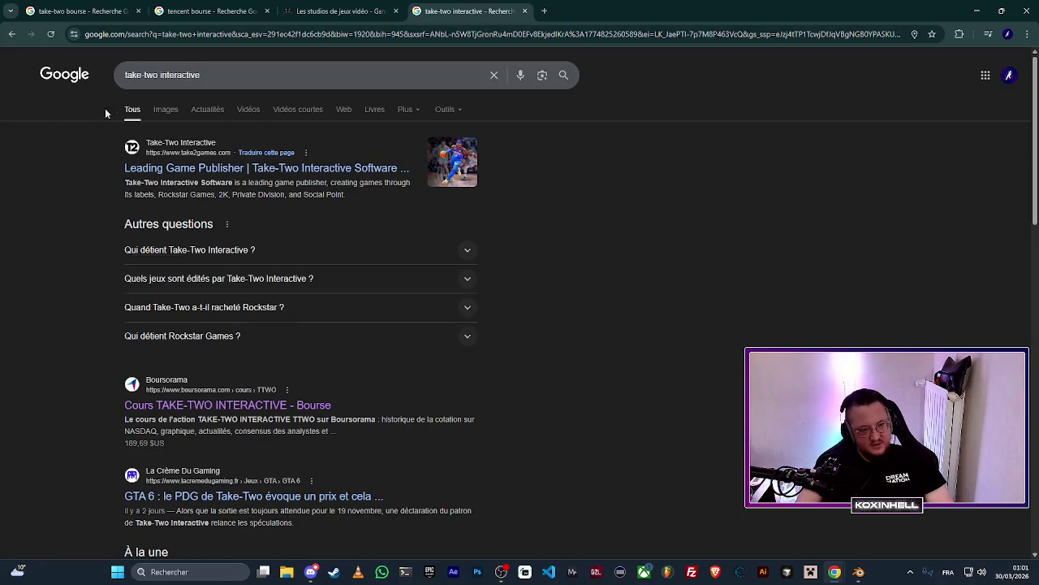
left_click(11, 35)
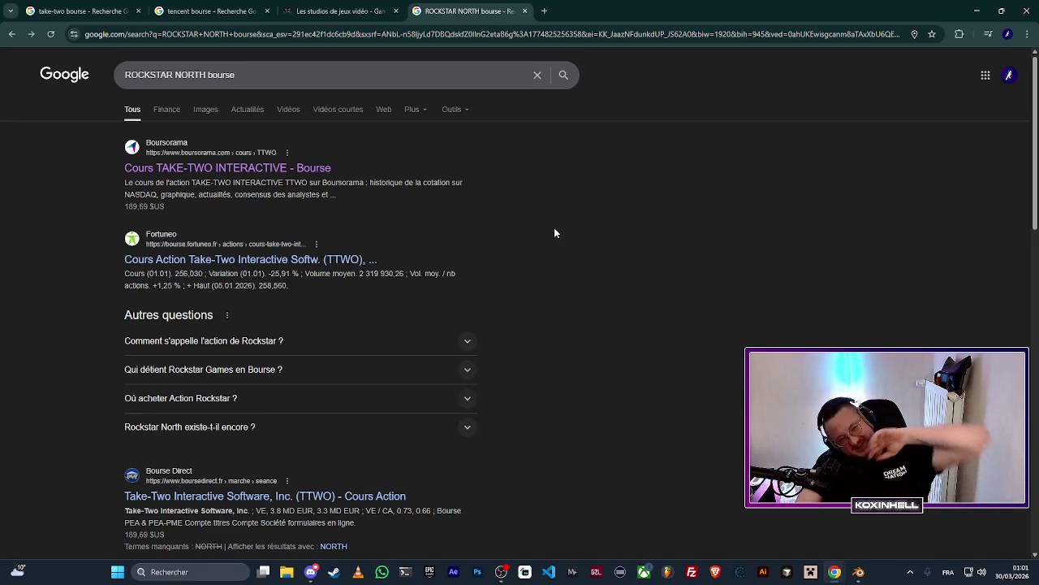
Back in the studios article, clear the ROCKSTAR NORTH highlight and scroll to Ubisoft Montréal.
left_click(341, 26)
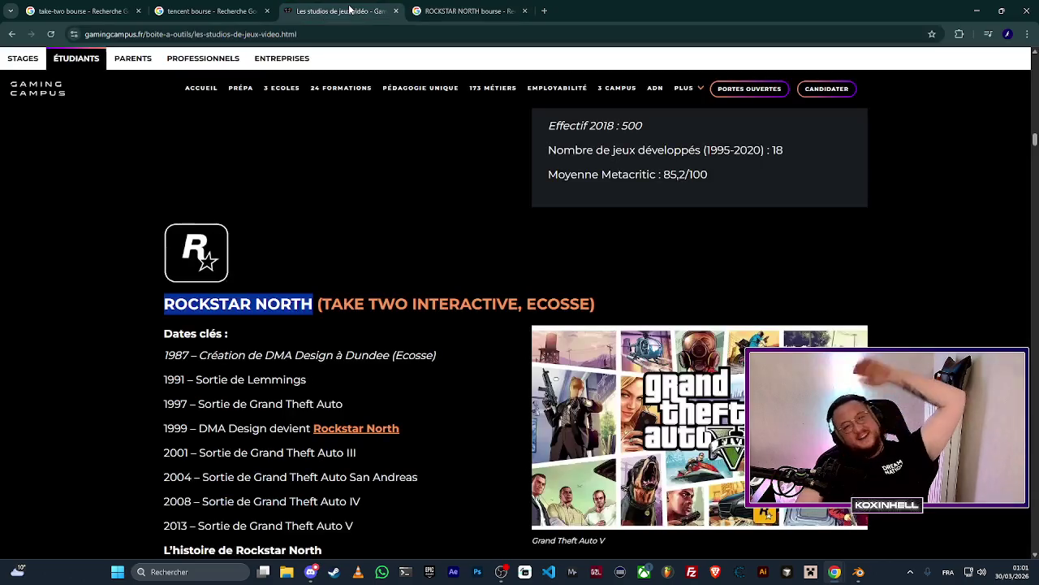
left_click(96, 248)
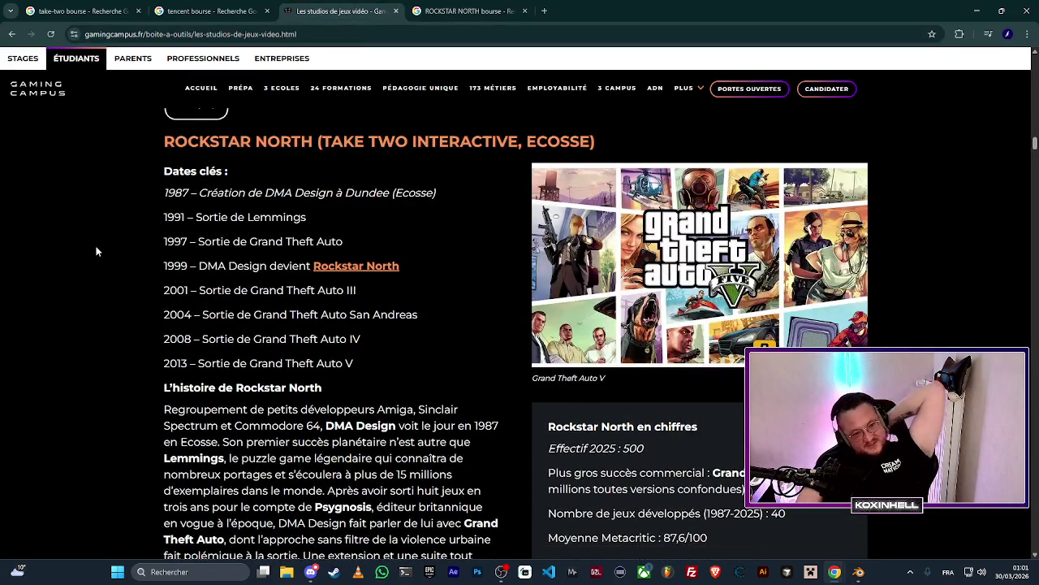
scroll(99, 241, "down", 3)
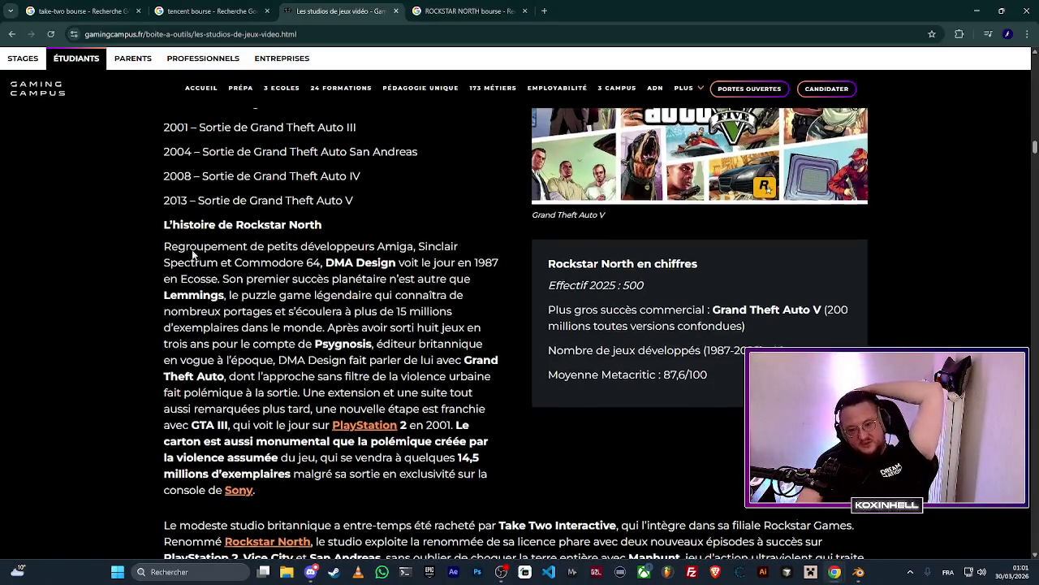
scroll(193, 248, "down", 2)
scroll(194, 250, "down", 5)
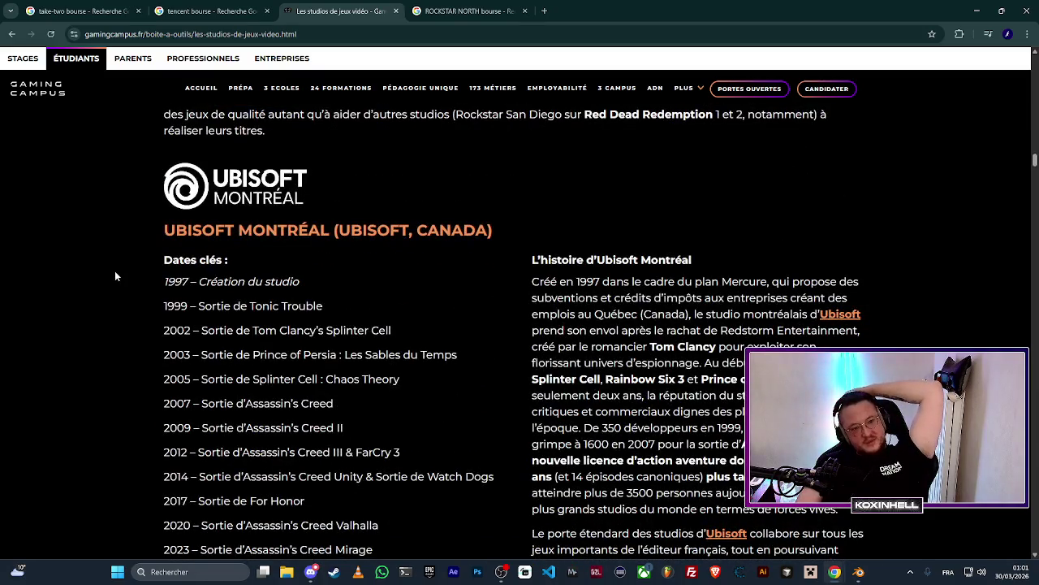
scroll(115, 273, "down", 1)
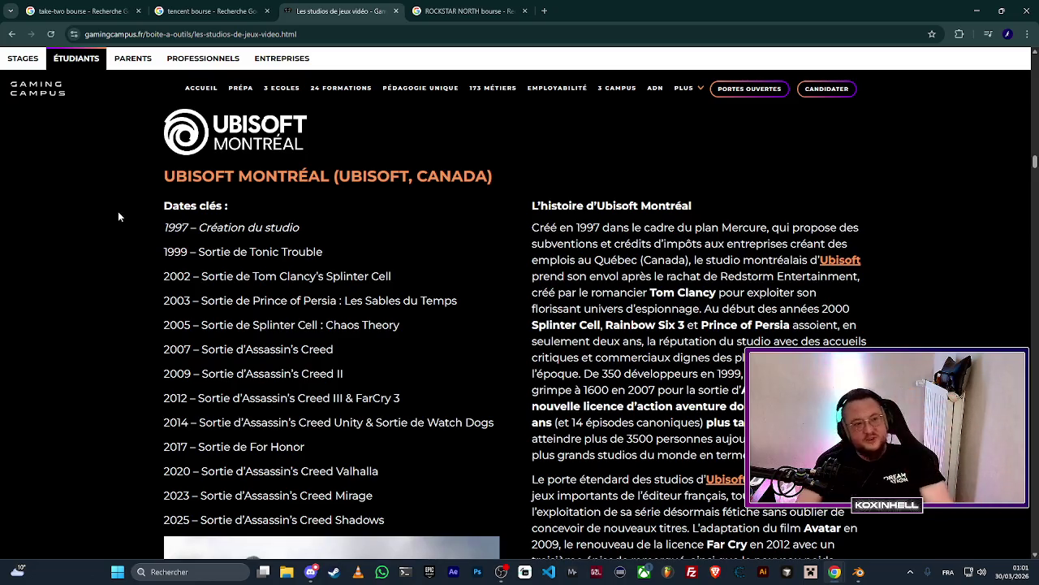
In a new tab, search Google for 'ubisoft cours bourse'.
key("ctrl+t")
type("ubisfo")
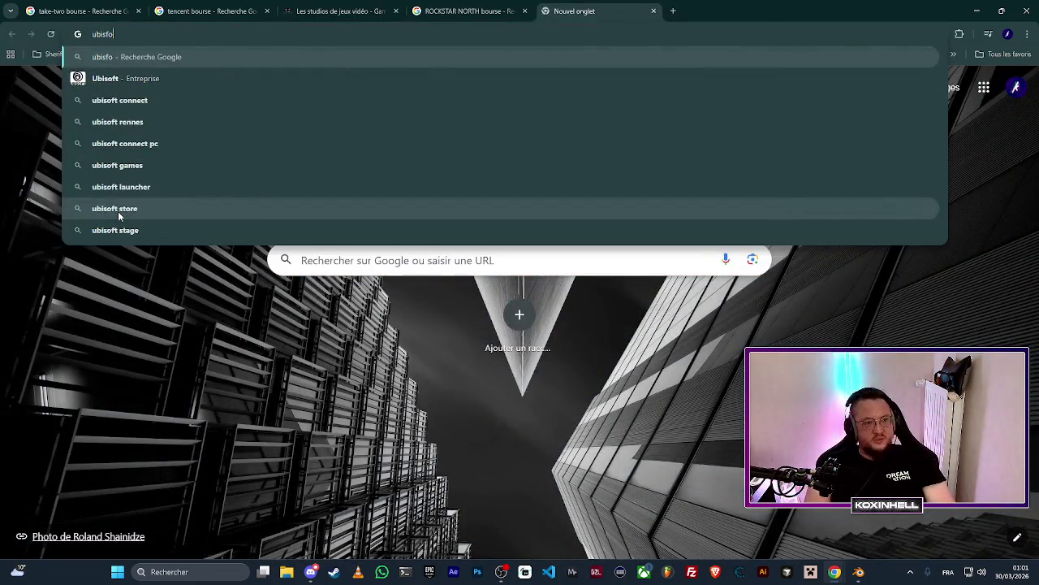
key("BackSpace")
key("BackSpace")
type("oft")
key("Delete")
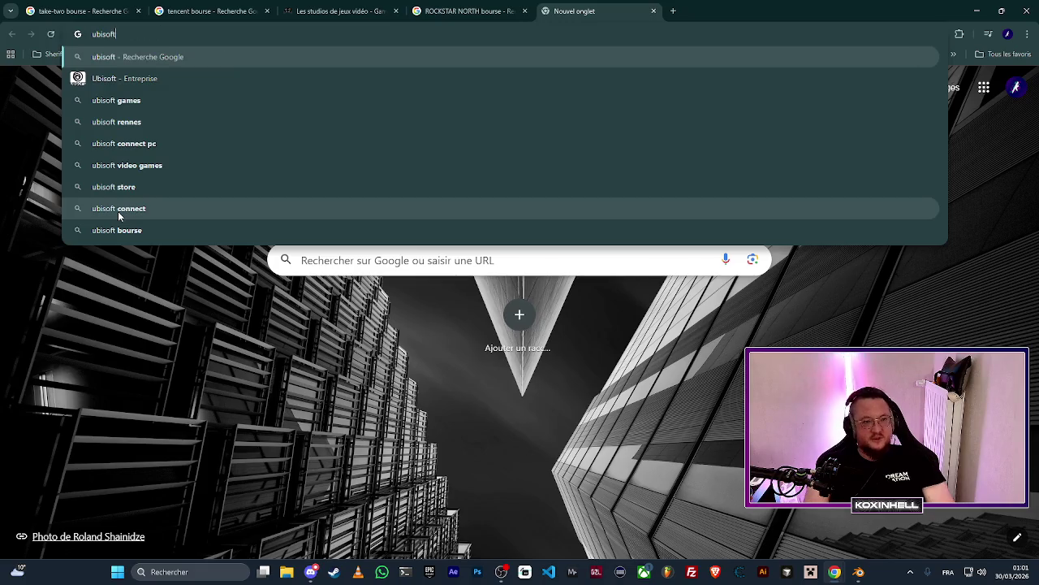
type("cours")
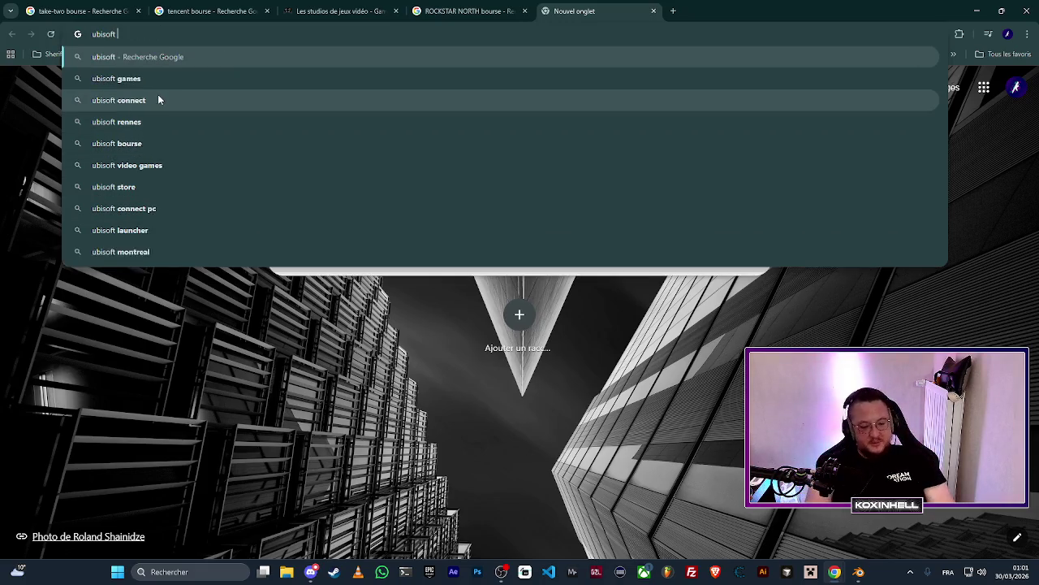
type("e")
left_click(159, 99)
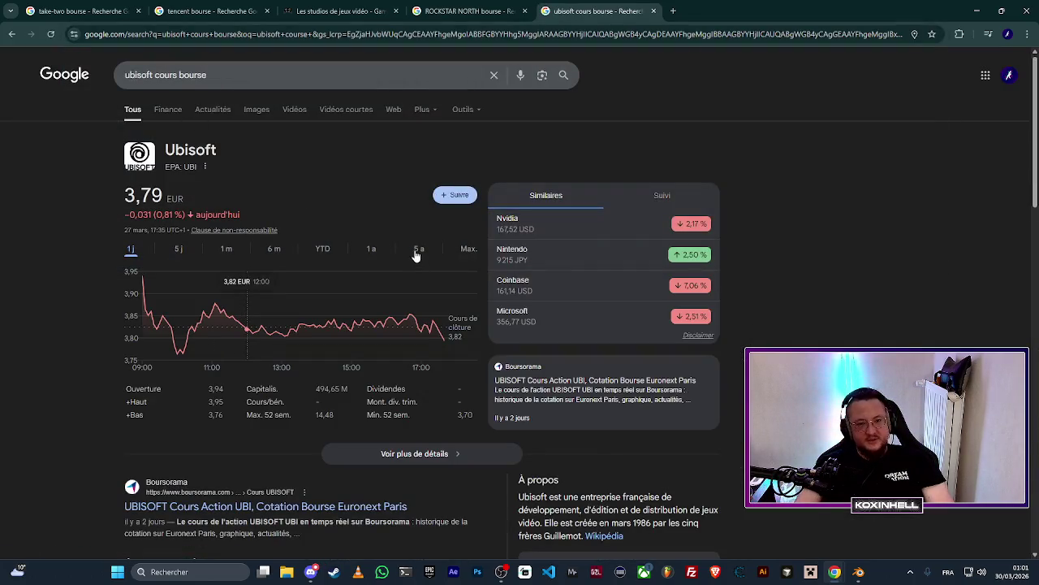
Show Ubisoft's five-year share chart (−94,20 %) and return to the studios article.
left_click(416, 254)
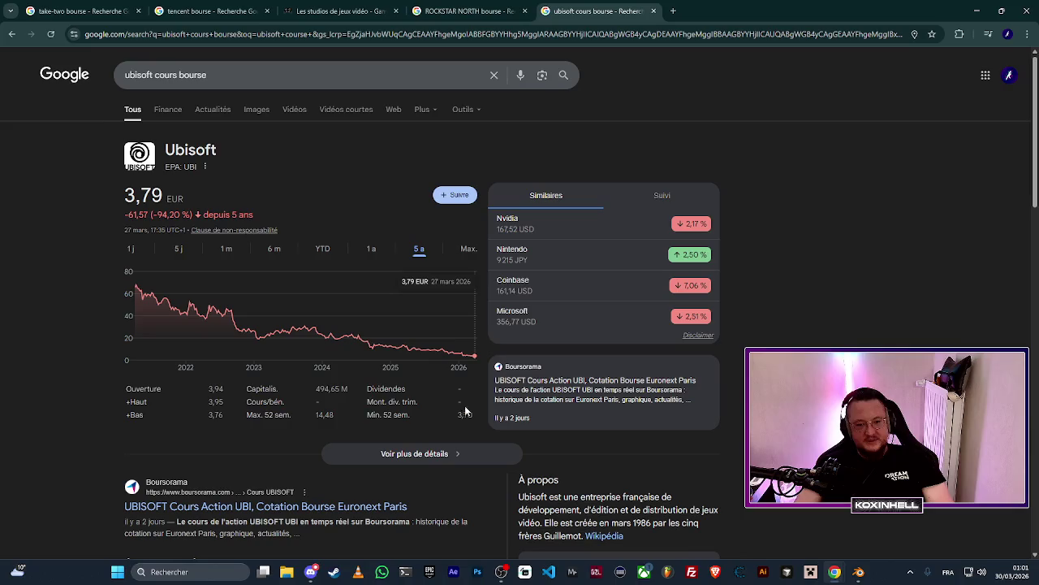
scroll(333, 393, "down", 2)
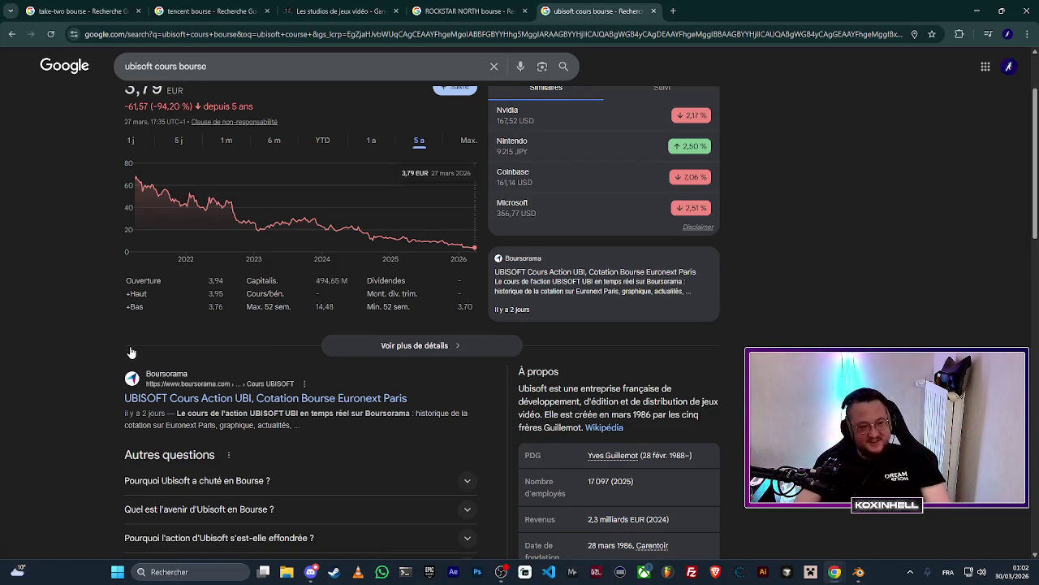
scroll(62, 317, "up", 2)
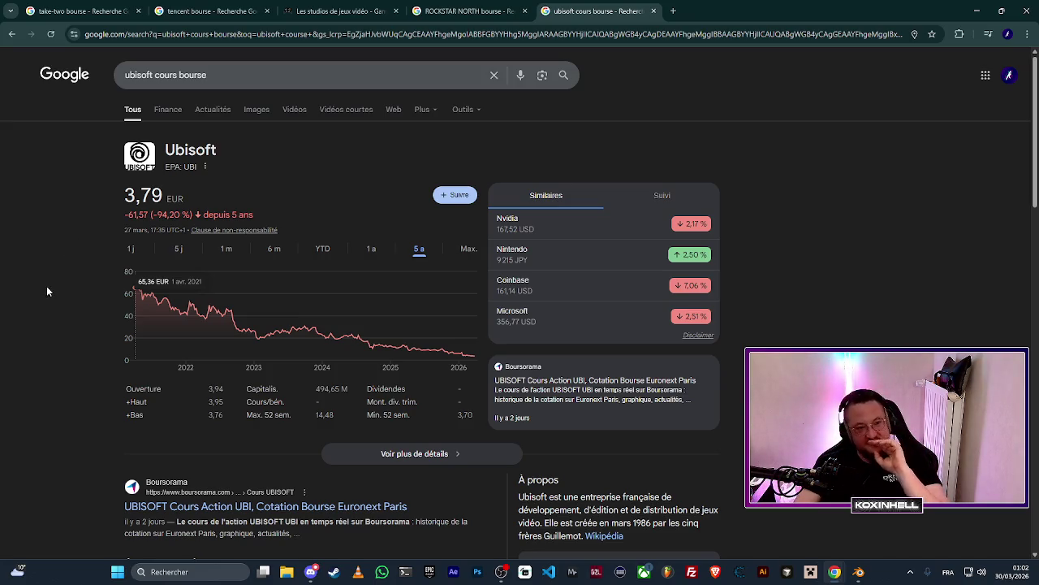
left_click(443, 11)
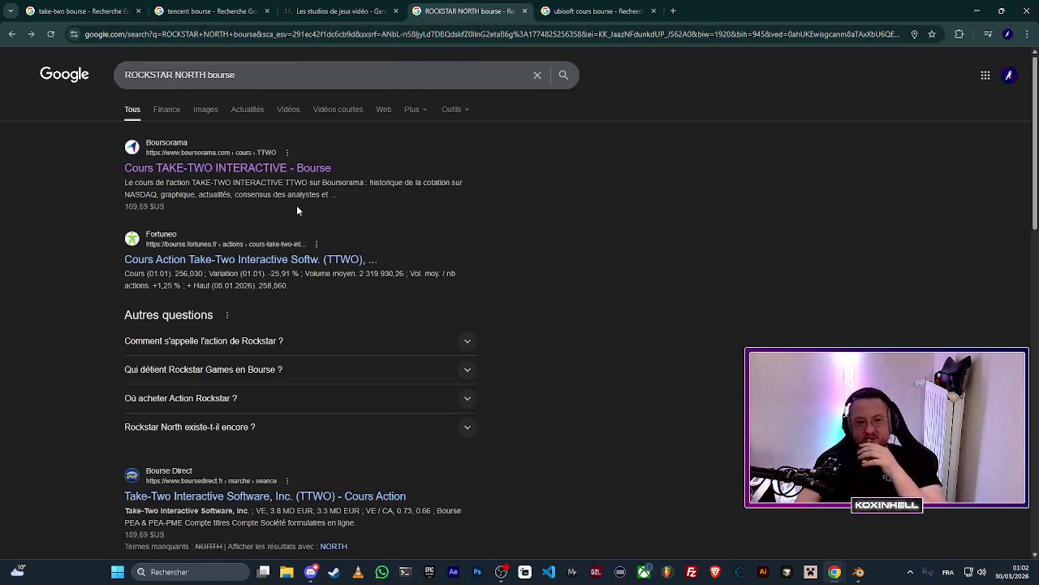
left_click(337, 11)
Scroll to Crystal Dynamics, close the download popup, and select 'SQUARE ENIX' in its heading.
scroll(327, 296, "down", 1)
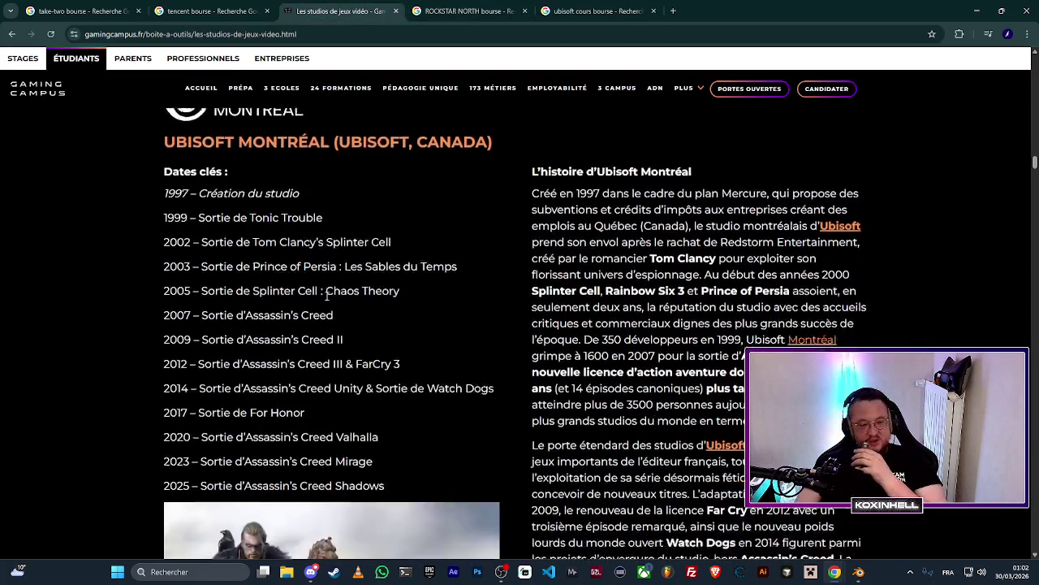
scroll(327, 296, "down", 3)
scroll(312, 287, "down", 6)
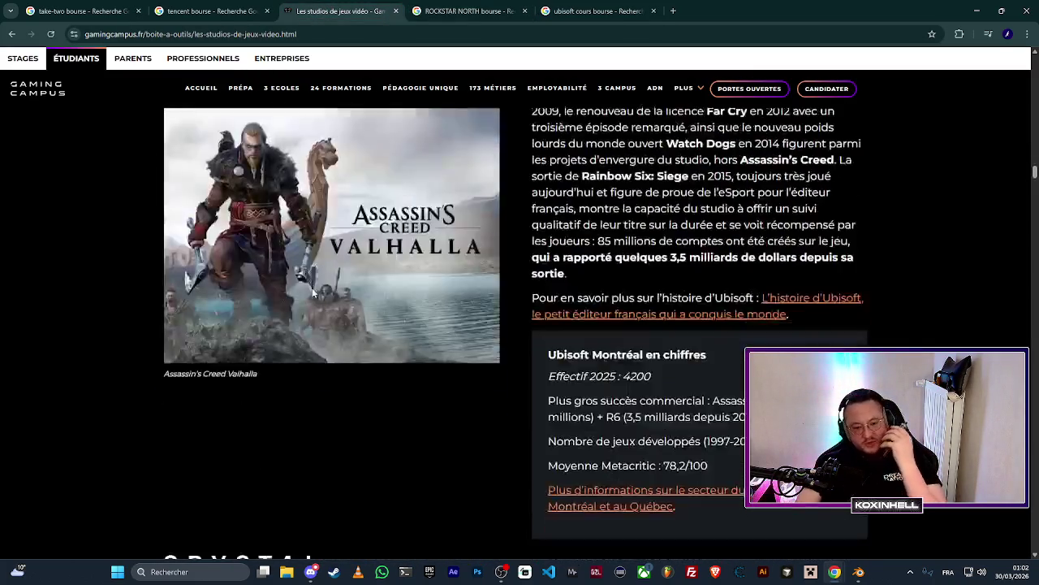
scroll(307, 273, "down", 1)
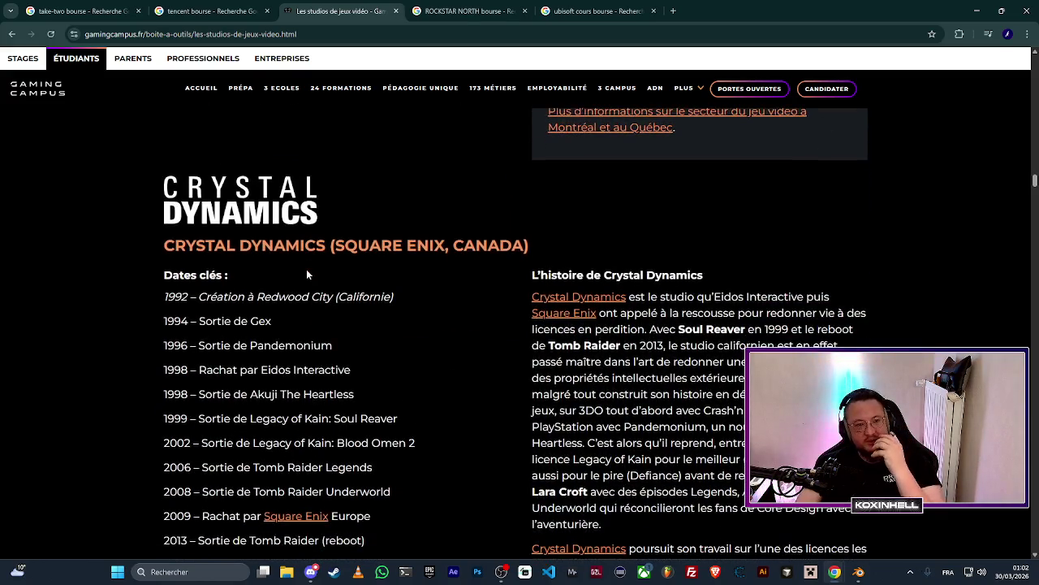
scroll(299, 283, "down", 2)
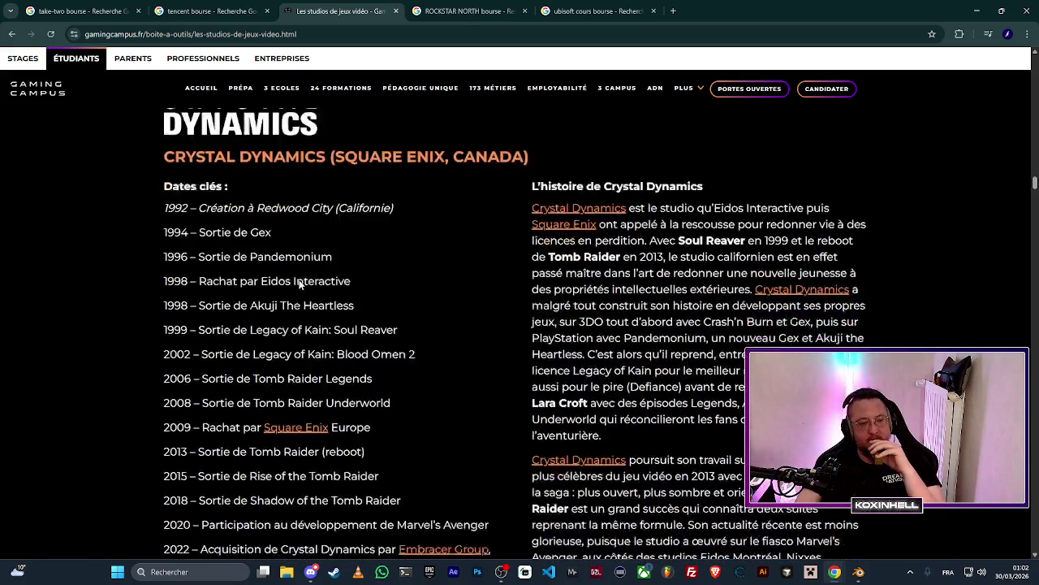
left_click(752, 156)
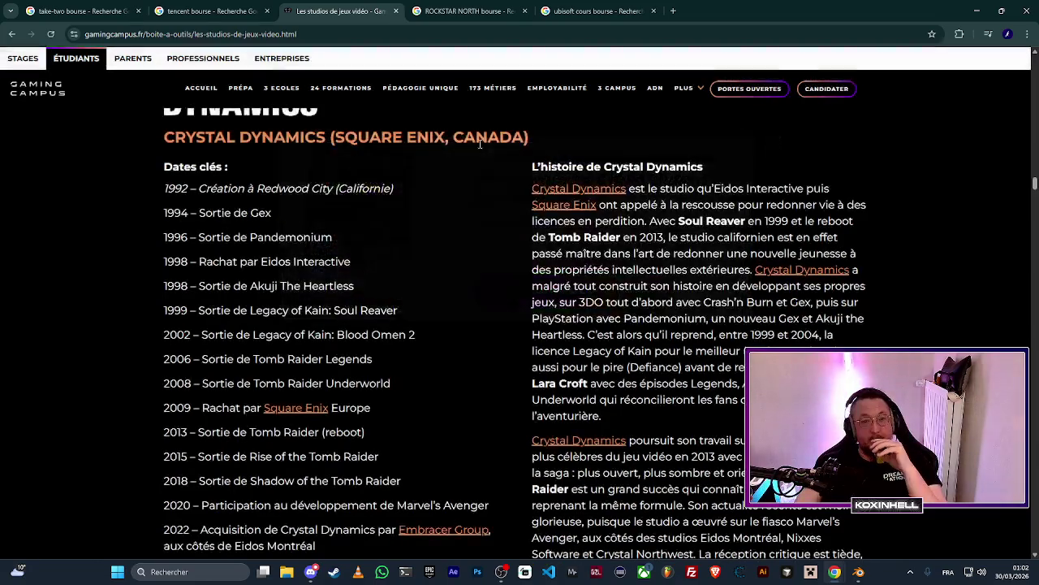
left_click_drag(335, 138, 444, 140)
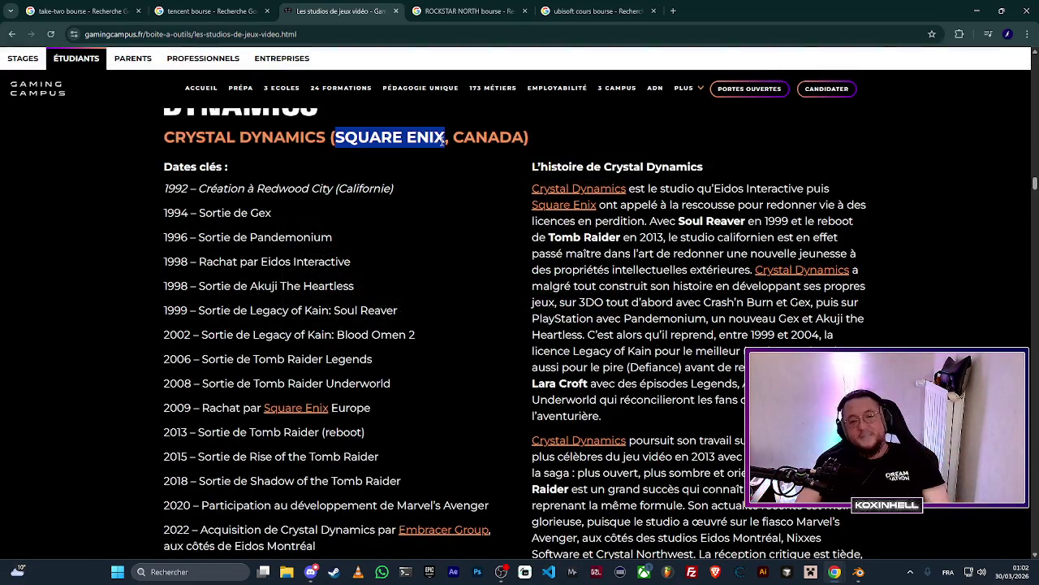
right_click(438, 141)
Search Google for 'SQUARE ENIX bourse'.
left_click(497, 184)
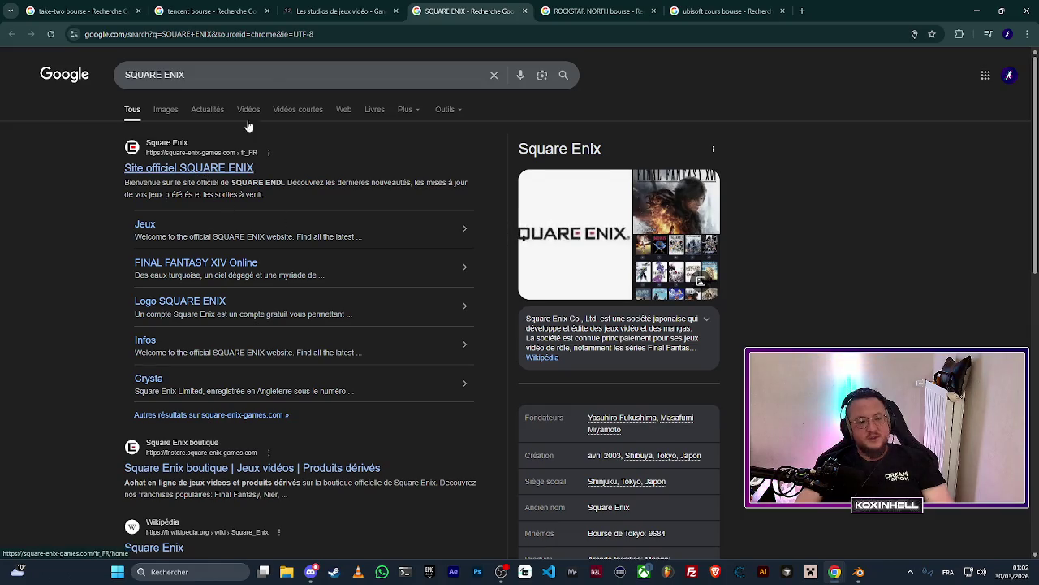
left_click(259, 83)
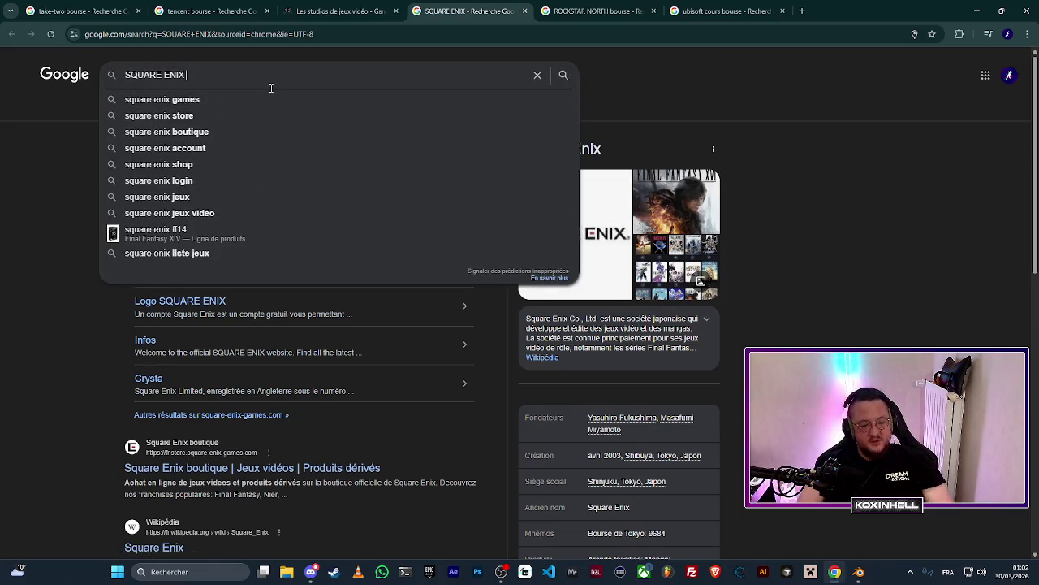
type("bourse")
key("Return")
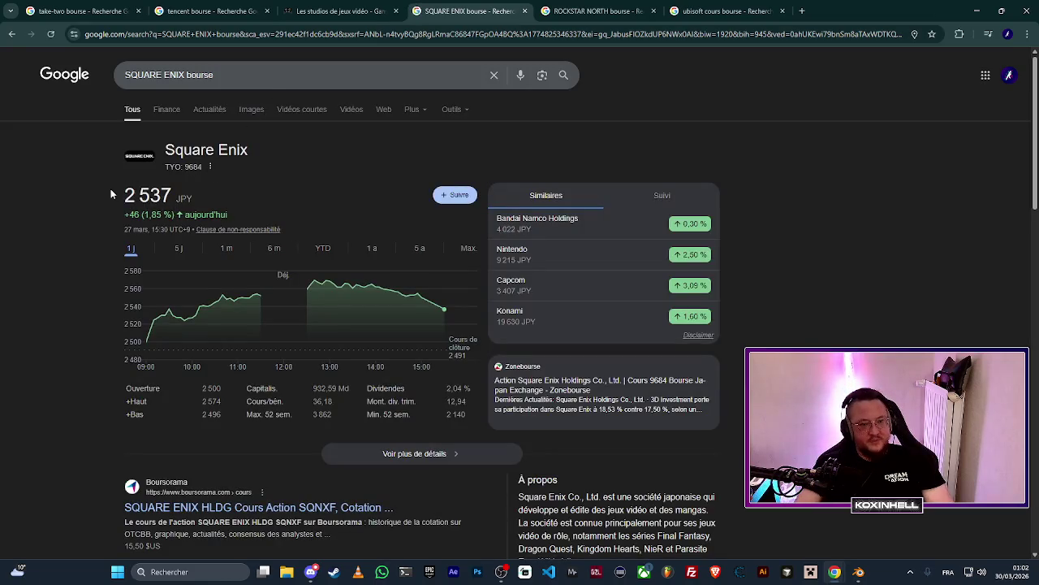
Check Square Enix's five-year share chart (+18,92 %), then return to the studios article.
left_click(420, 248)
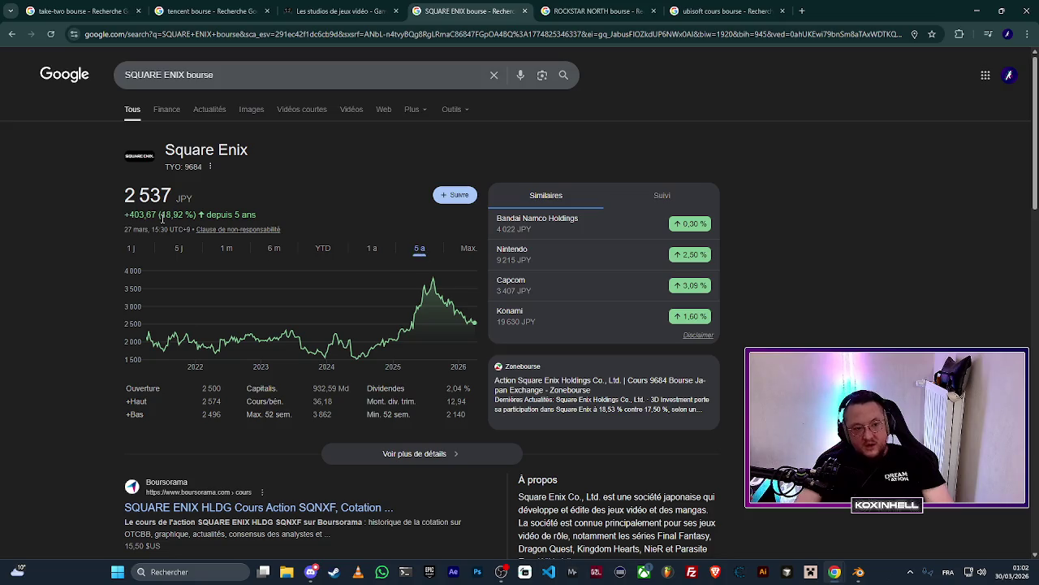
left_click_drag(162, 218, 182, 218)
left_click(239, 209)
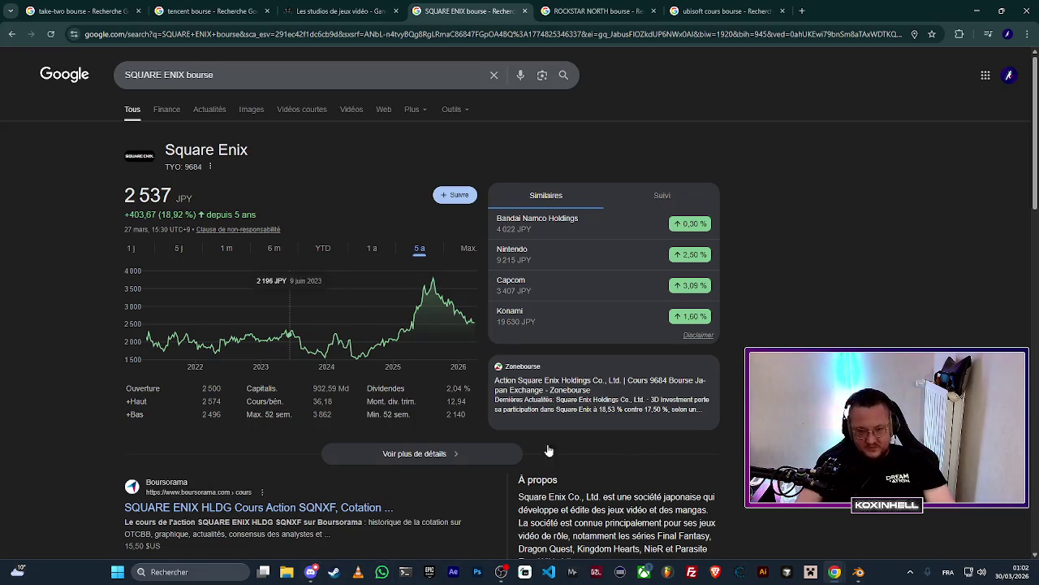
scroll(40, 395, "down", 3)
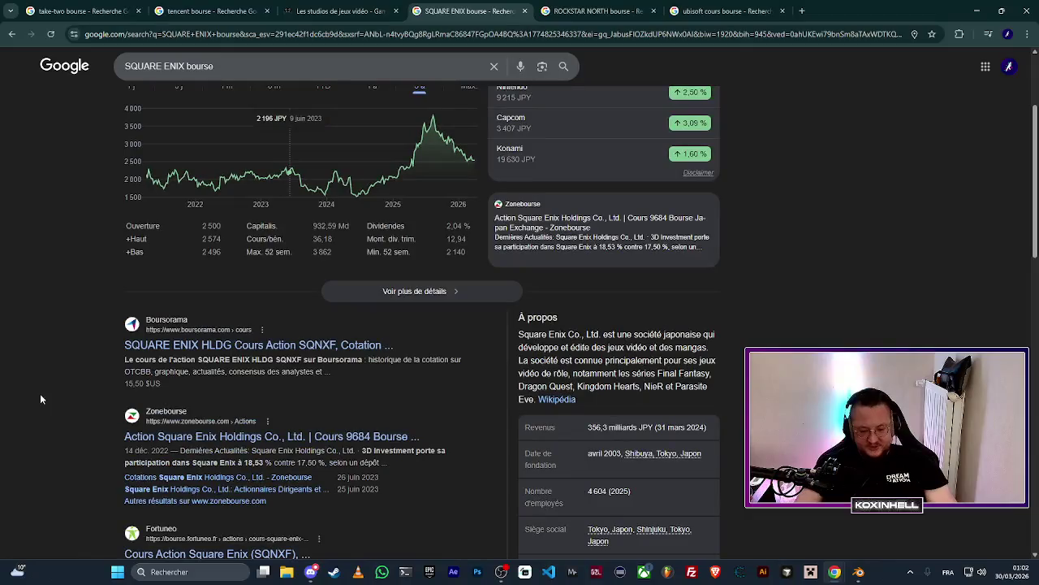
scroll(40, 393, "up", 3)
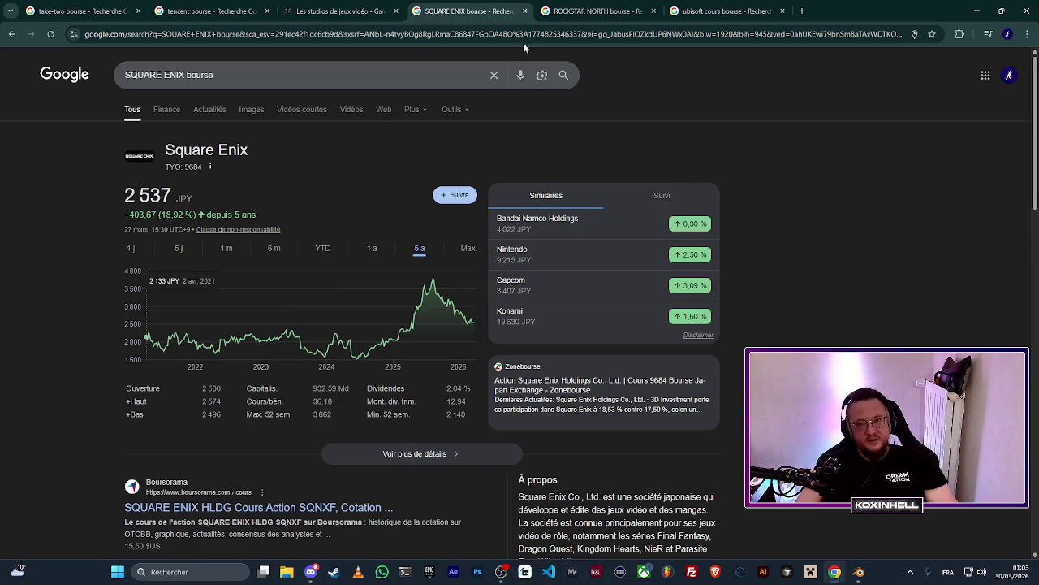
left_click(339, 10)
scroll(279, 301, "down", 1)
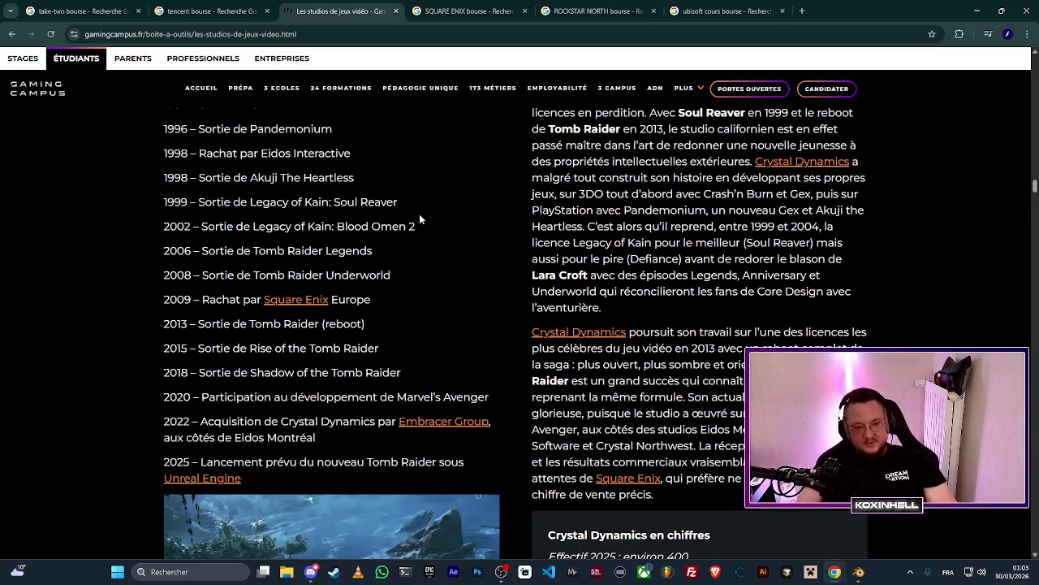
Scroll the studios article to the DICE (Electronic Arts, Suède) entry and read its key dates.
scroll(443, 226, "down", 3)
scroll(128, 281, "down", 3)
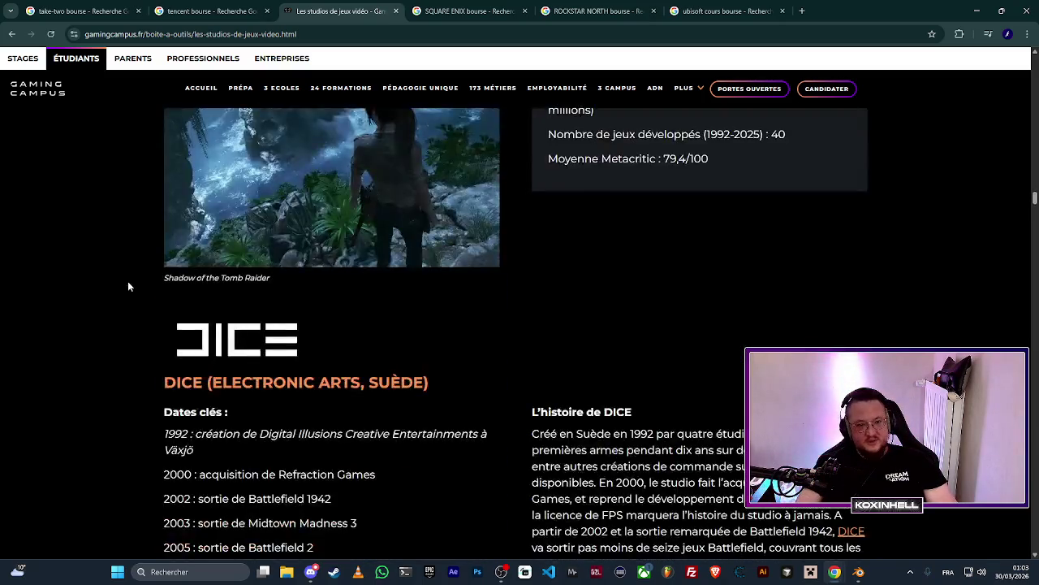
scroll(117, 297, "down", 3)
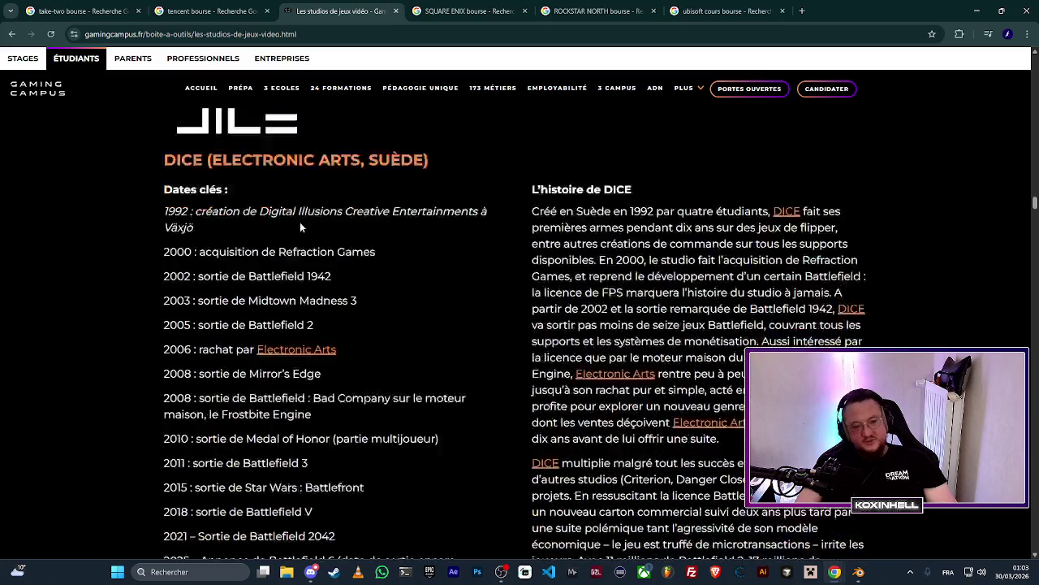
scroll(300, 227, "down", 3)
scroll(135, 271, "up", 6)
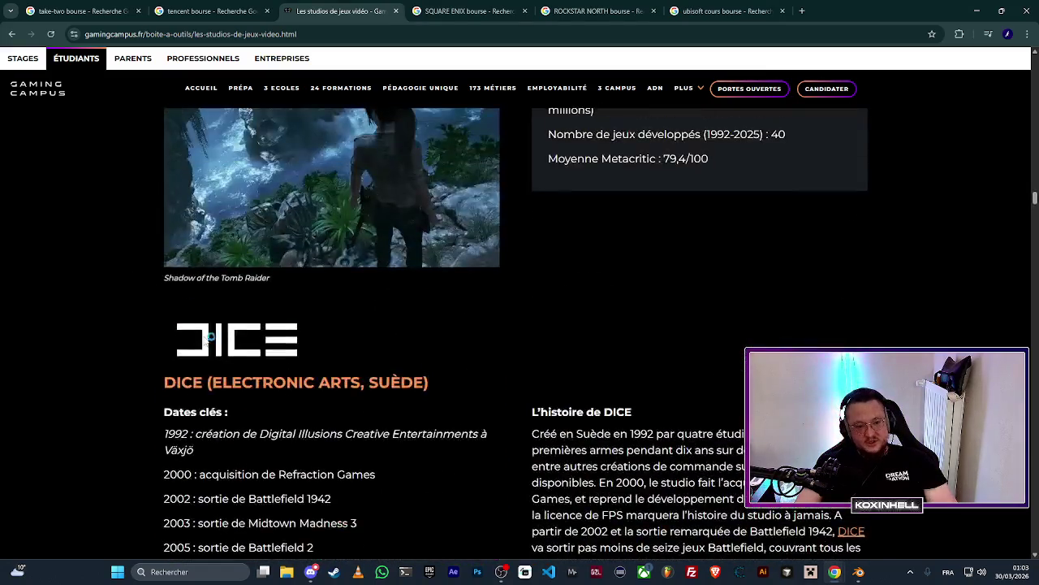
scroll(214, 314, "down", 2)
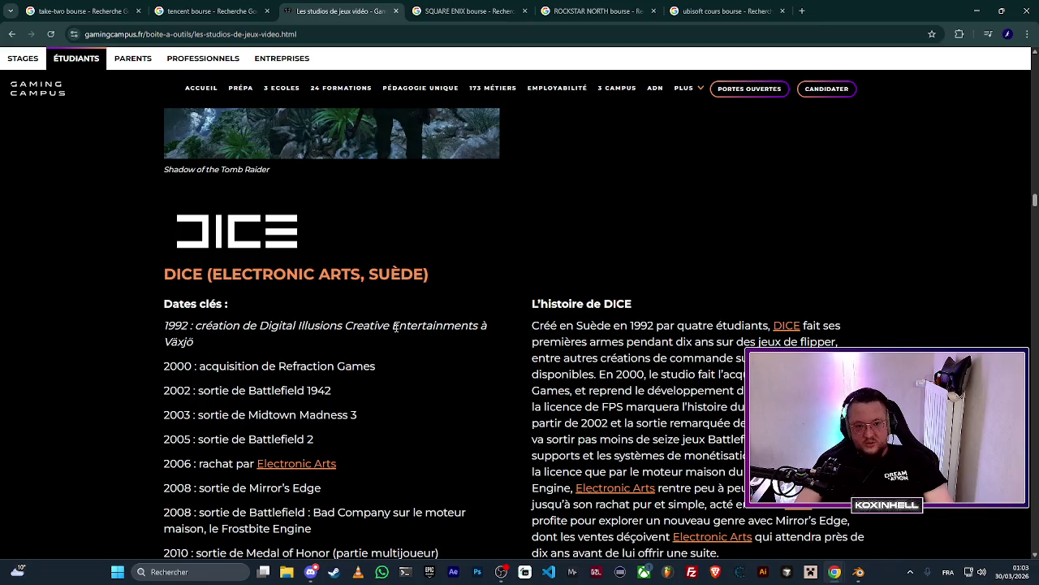
left_click_drag(390, 274, 426, 285)
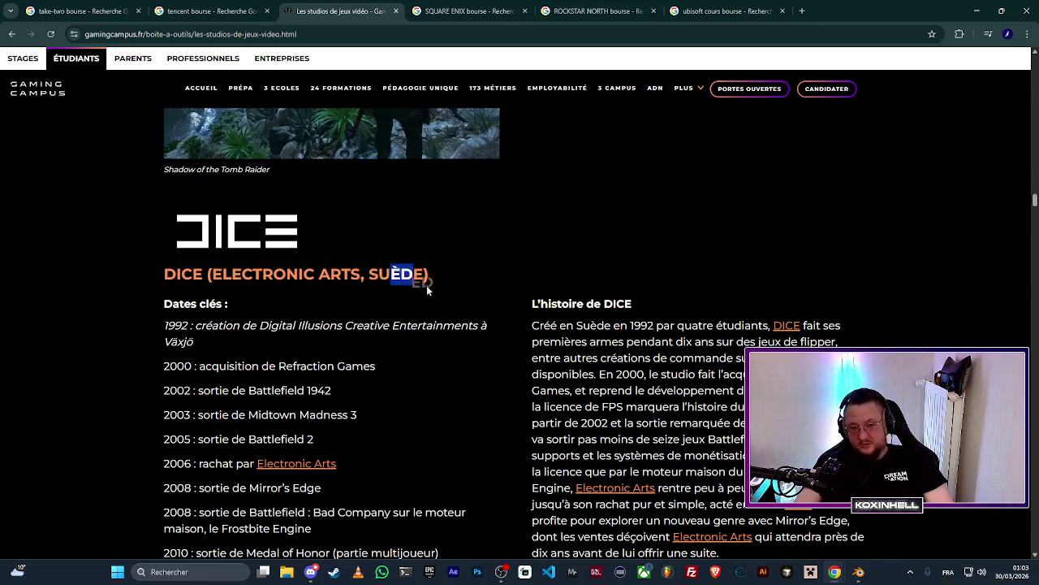
left_click_drag(297, 325, 296, 367)
left_click(343, 309)
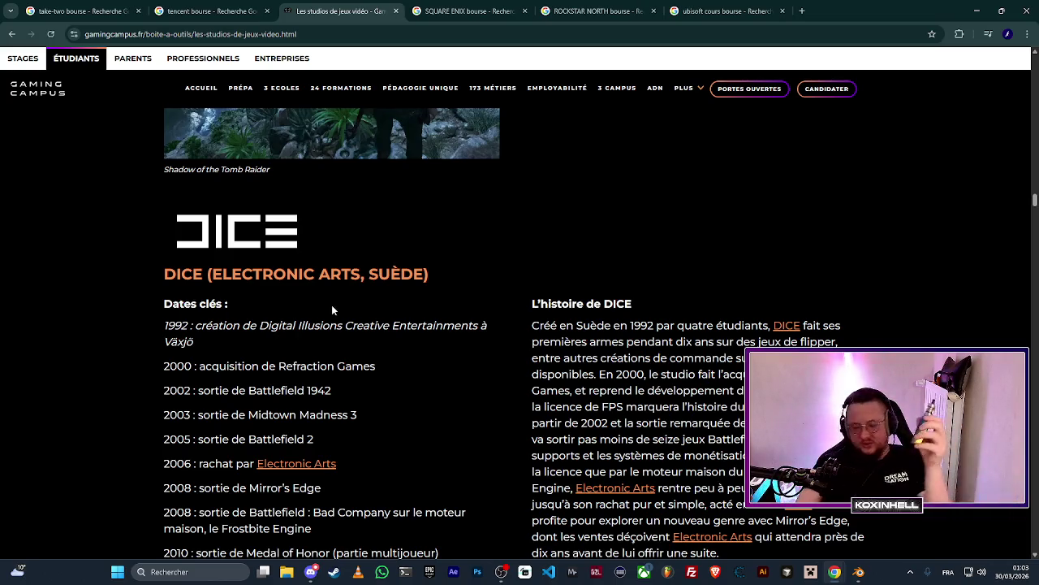
mouse_move(840, 573)
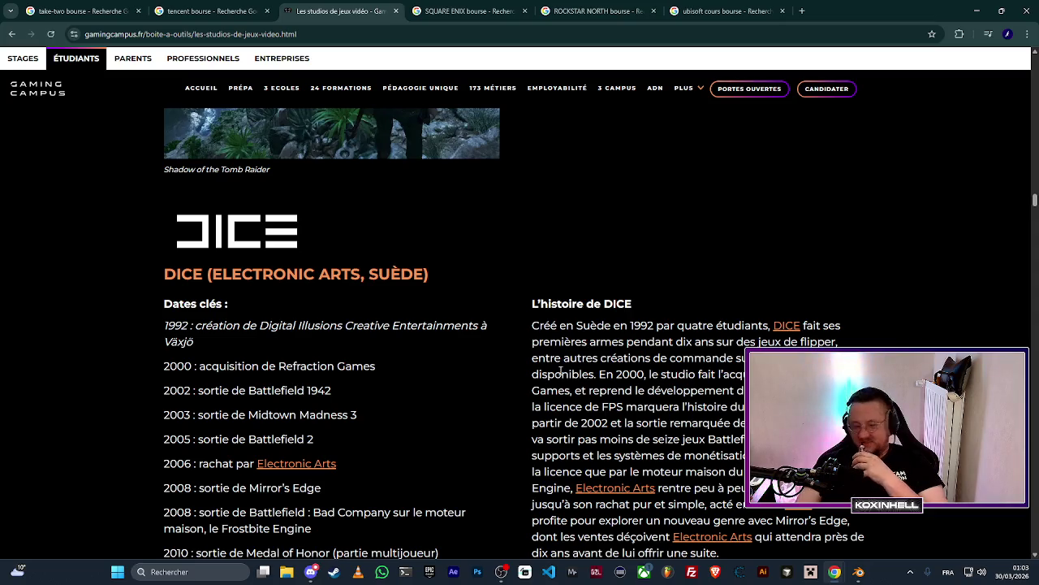
Scroll past Guerrilla Games to the 'Et en France ?' cards: Ivory Tower, Spiders, Ubisoft Paris.
scroll(363, 329, "down", 15)
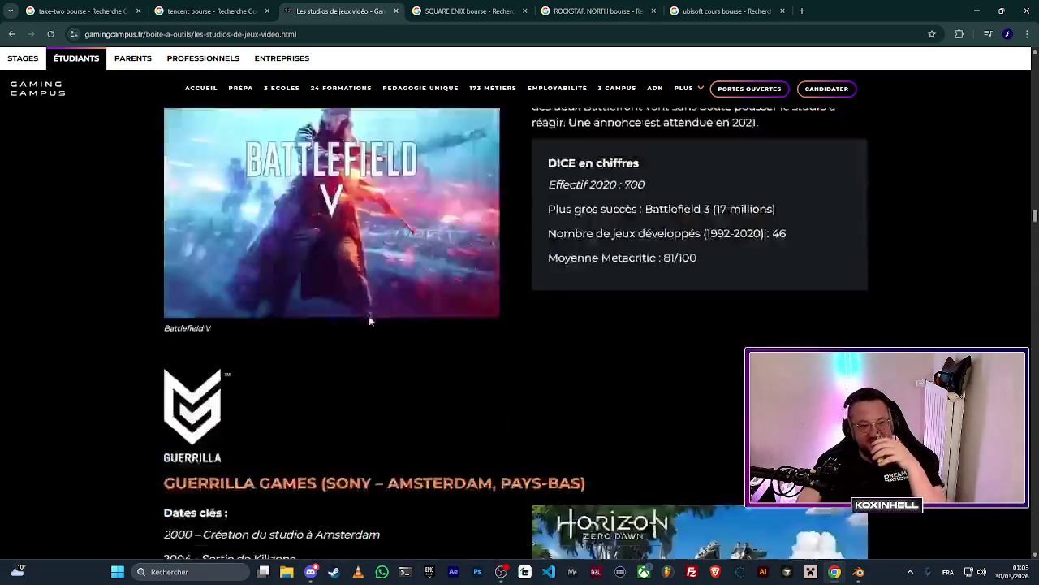
scroll(370, 317, "down", 1)
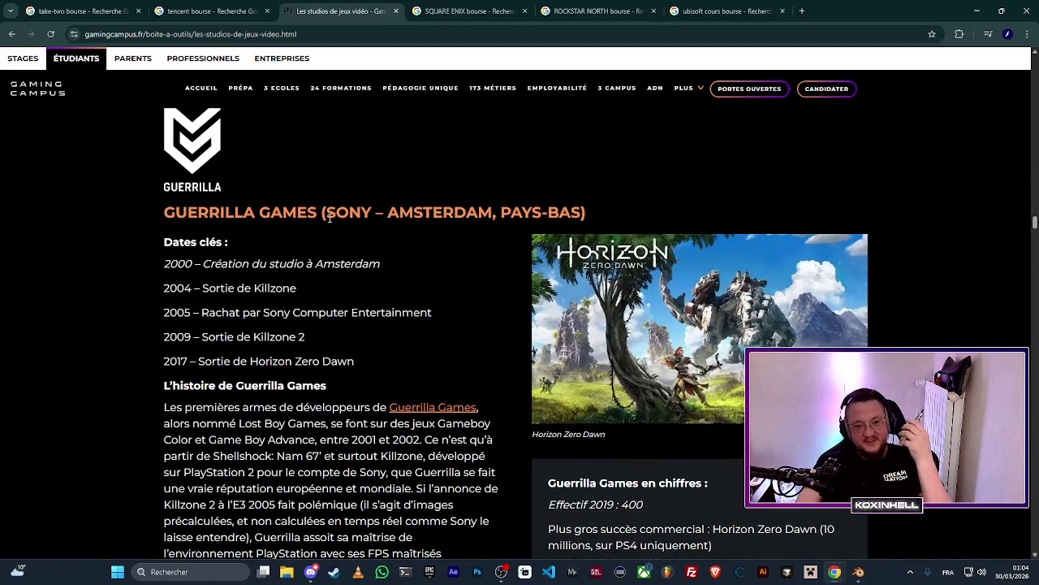
scroll(363, 236, "down", 12)
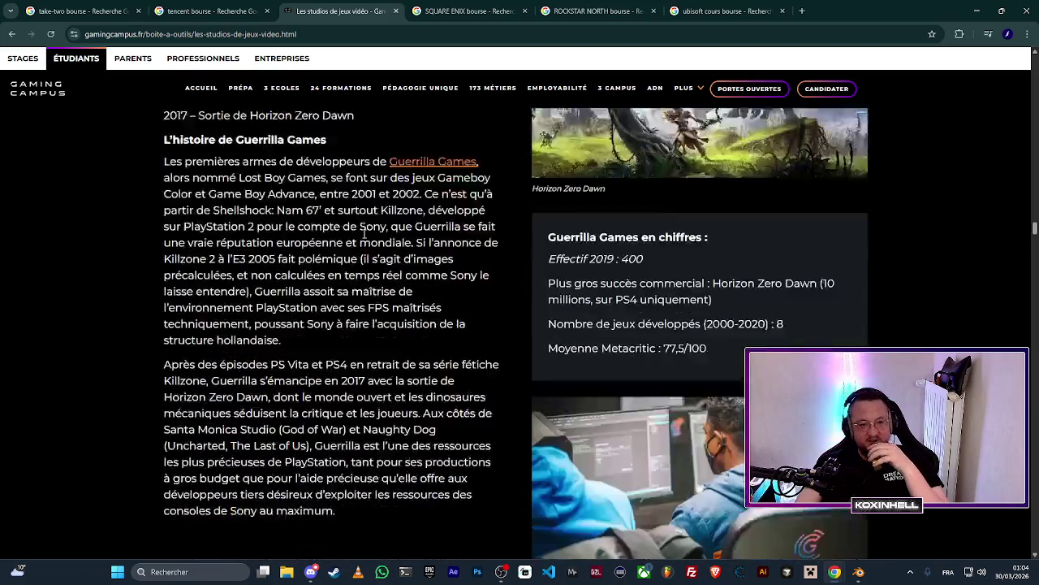
scroll(363, 237, "down", 4)
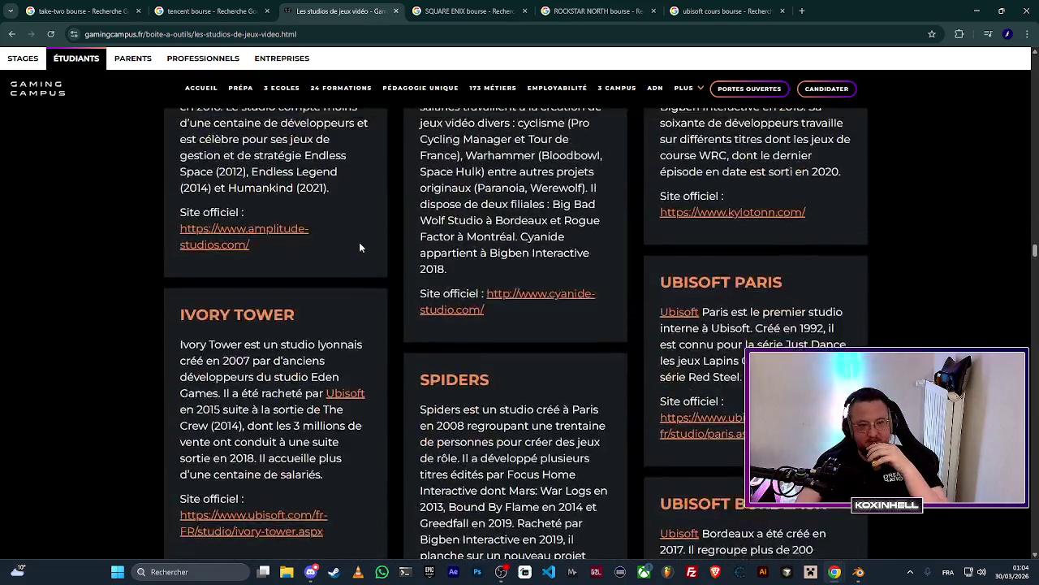
scroll(358, 242, "up", 1)
scroll(360, 243, "up", 4)
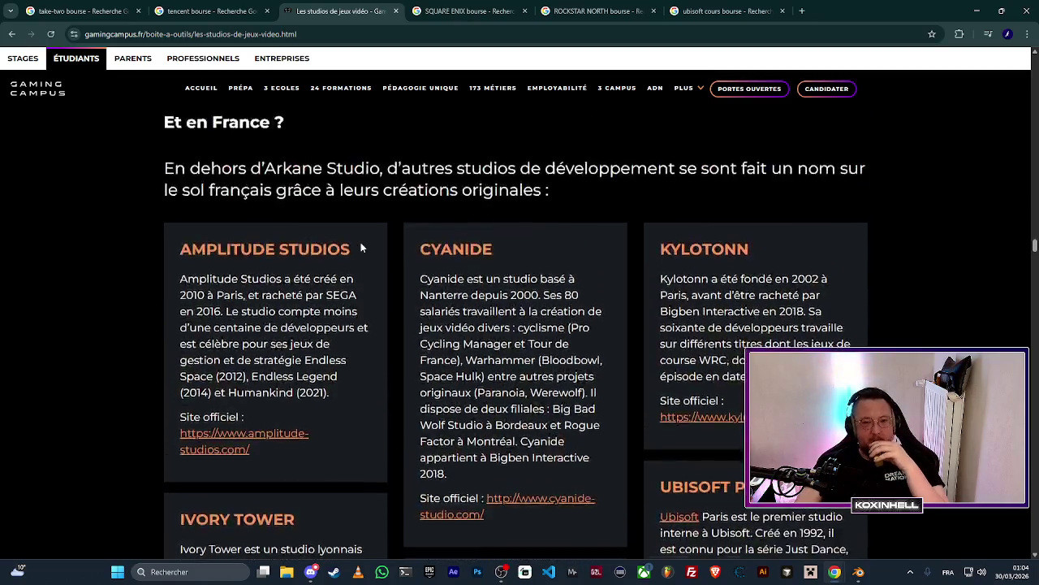
scroll(359, 243, "down", 3)
scroll(360, 250, "down", 10)
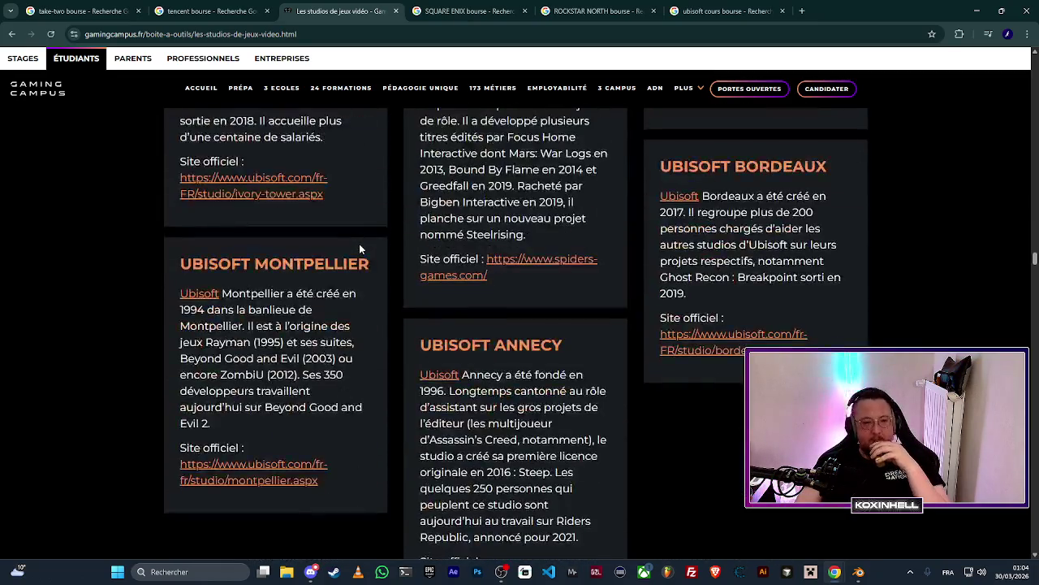
scroll(359, 248, "down", 2)
scroll(359, 248, "up", 5)
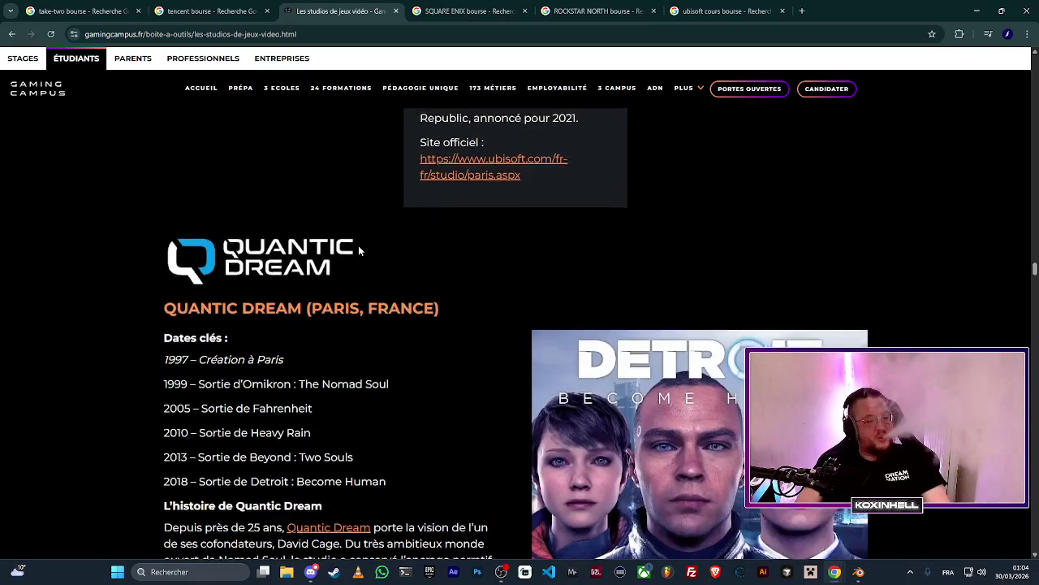
scroll(359, 251, "up", 2)
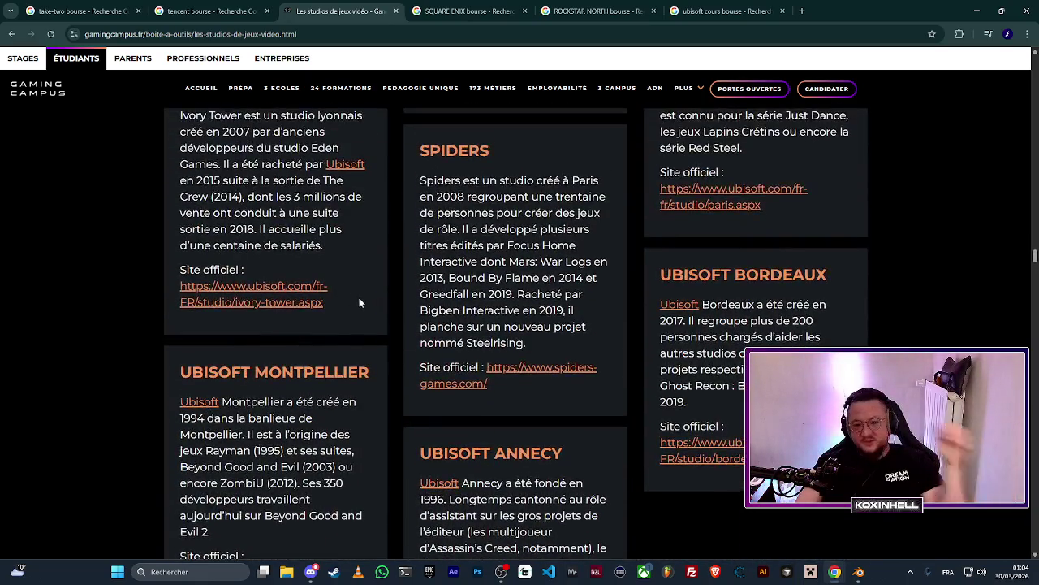
scroll(411, 323, "up", 2)
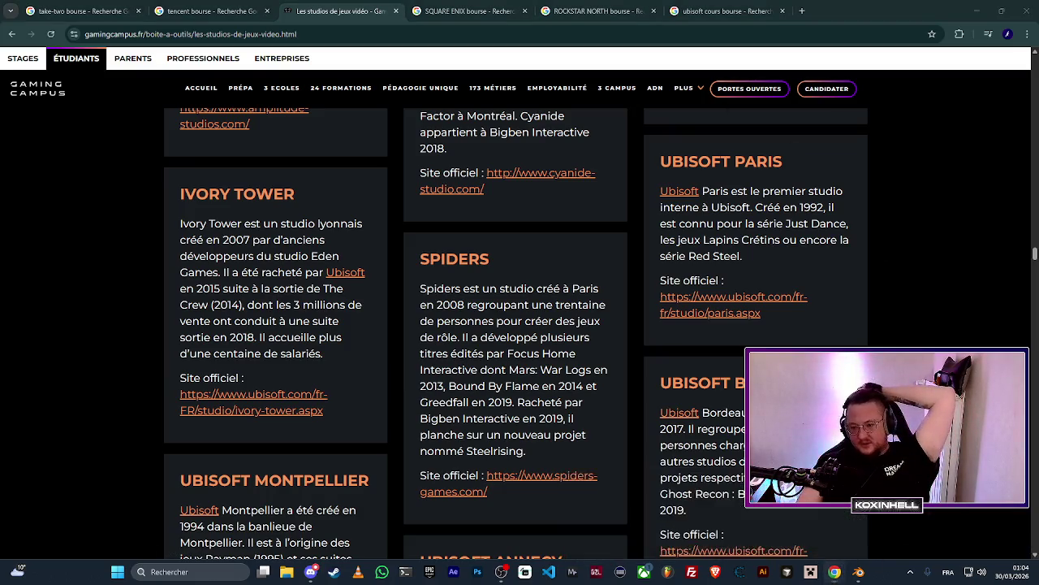
Switch back to DÉRIVE, enter a player nickname in 'Choisis ton pseudo', and start with Jouer.
key("alt+Tab")
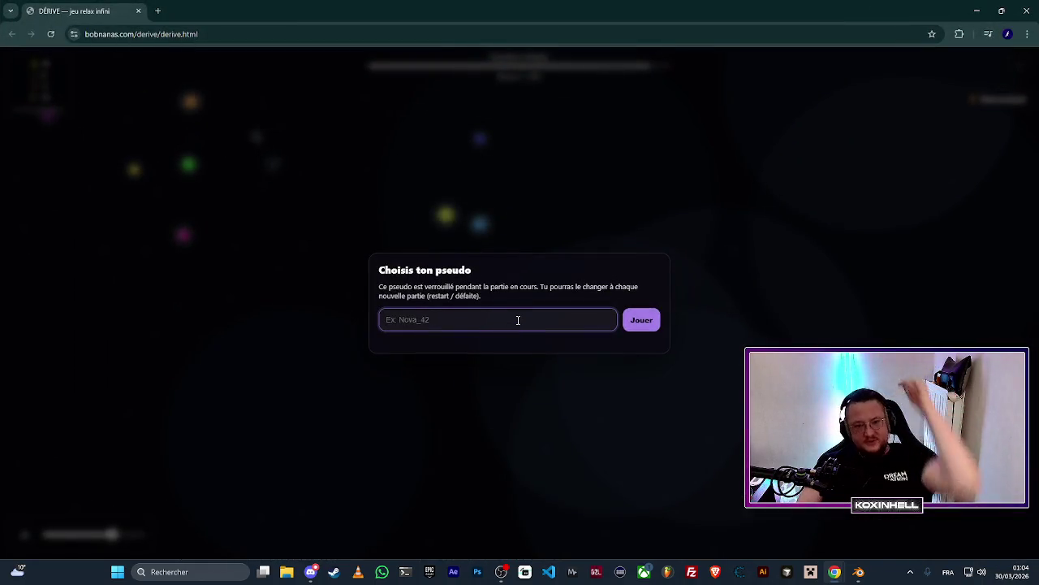
type("Koxinhe")
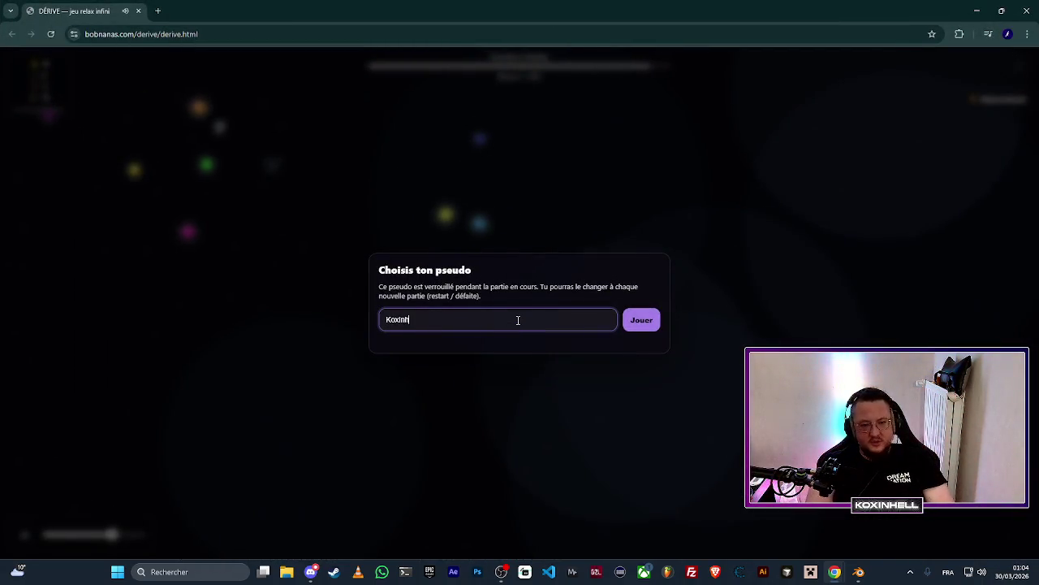
key("BackSpace")
key("BackSpace")
type("Hell")
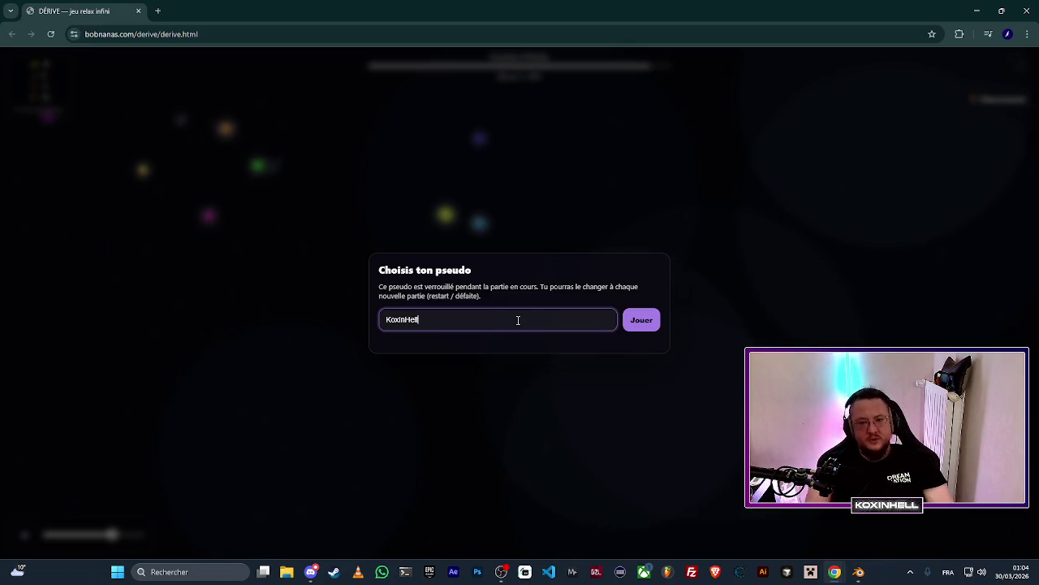
left_click(643, 321)
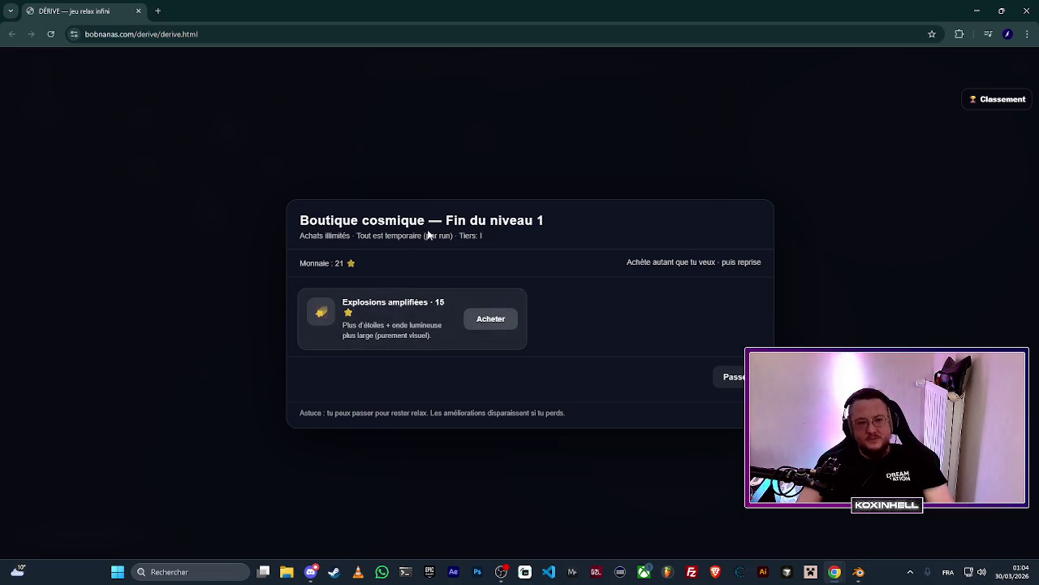
Buy Explosions amplifiées and collect the remaining planets to clear level 2.
left_click(494, 318)
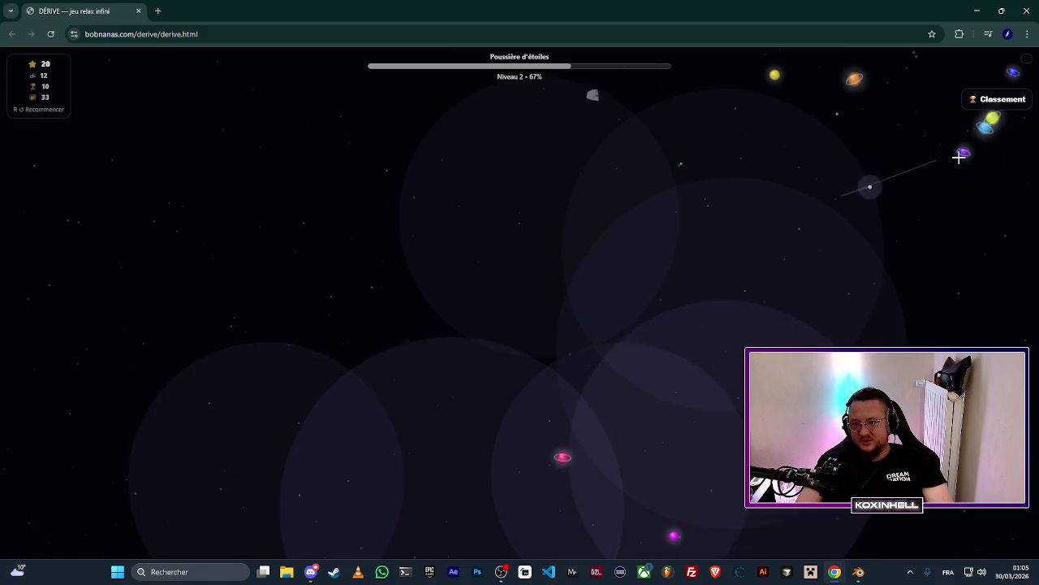
left_click(957, 156)
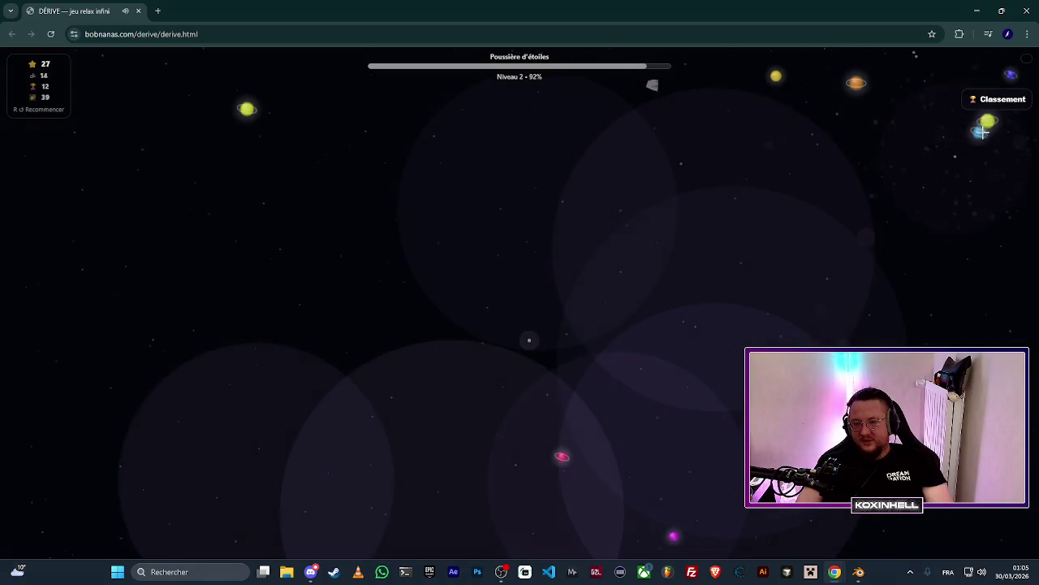
left_click(978, 130)
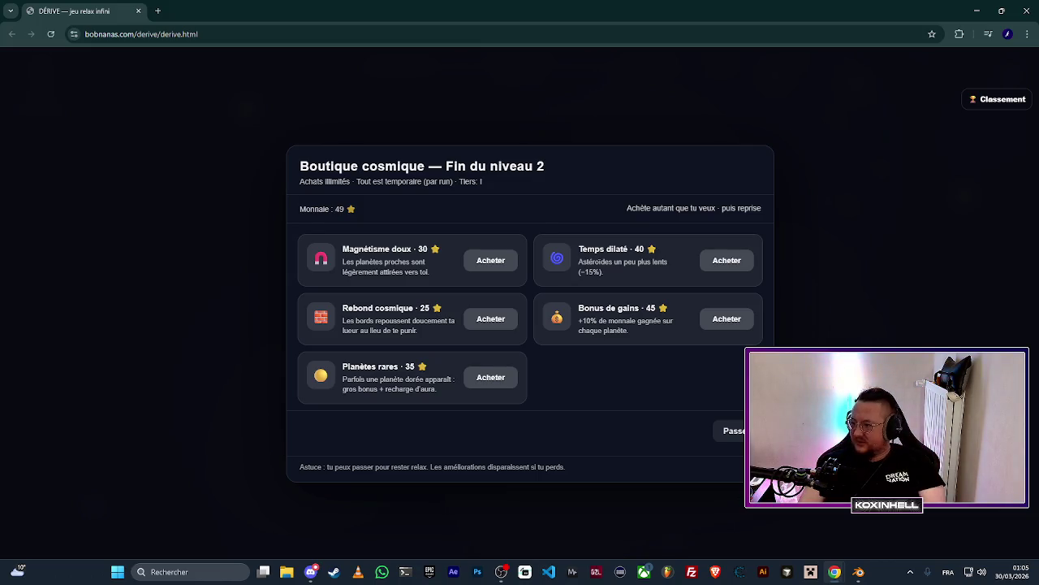
Skip the level-2 shop, clear level 3, and buy the Bonus de gains upgrade.
left_click(735, 430)
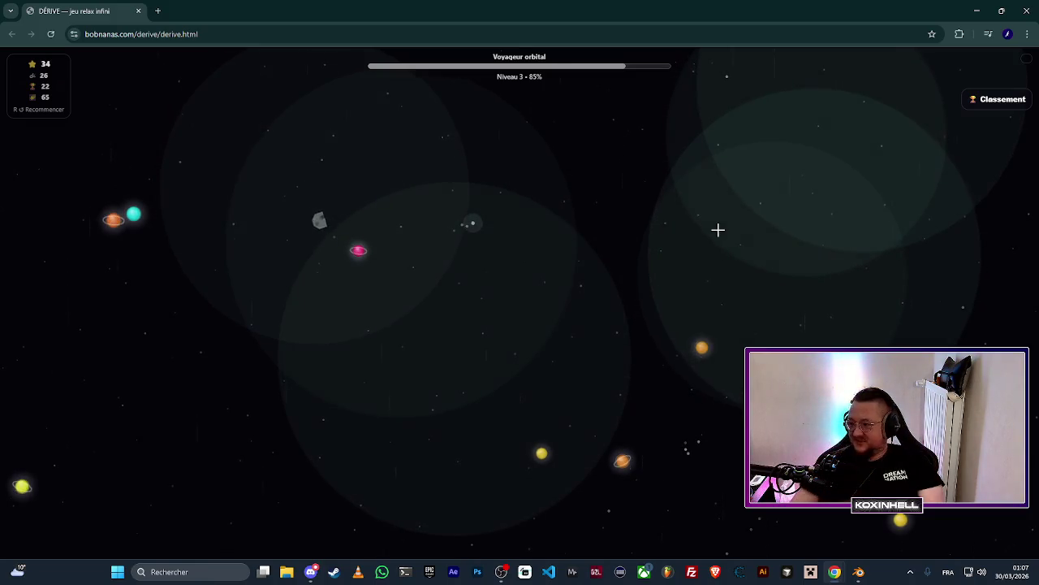
left_click(385, 224)
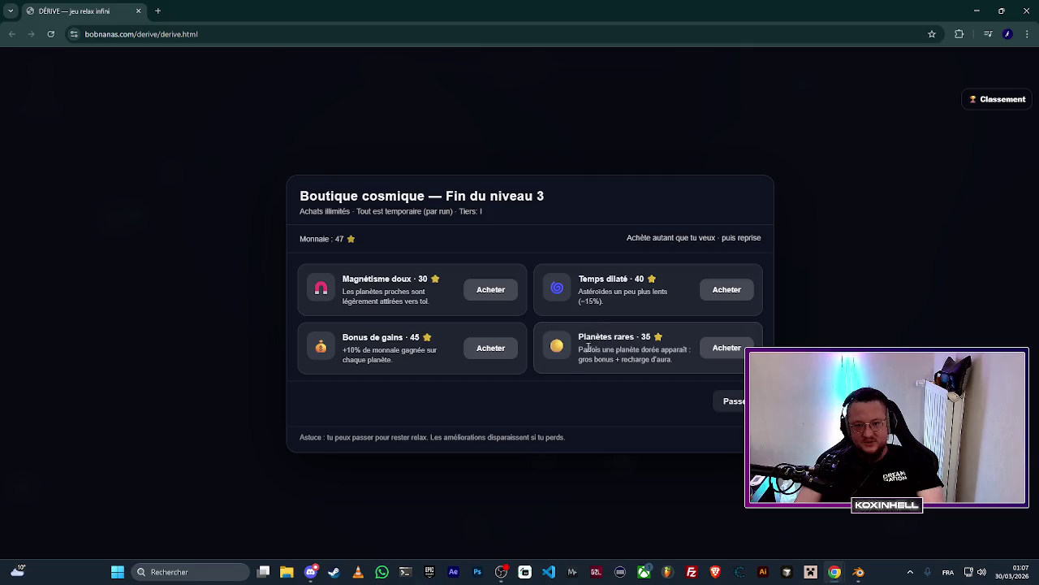
left_click(484, 350)
Leave the shop, clear level 4, and buy Magnétisme doux for 30.
left_click(727, 364)
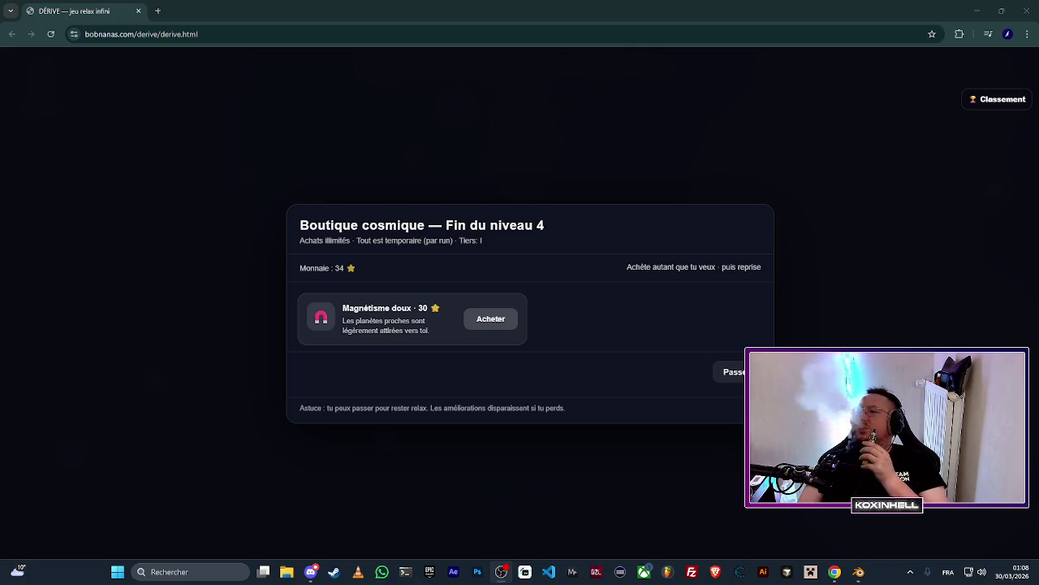
left_click(492, 322)
Leave the shop, reset the whole run with R, and replay level 1 to its 60-star shop.
left_click(729, 371)
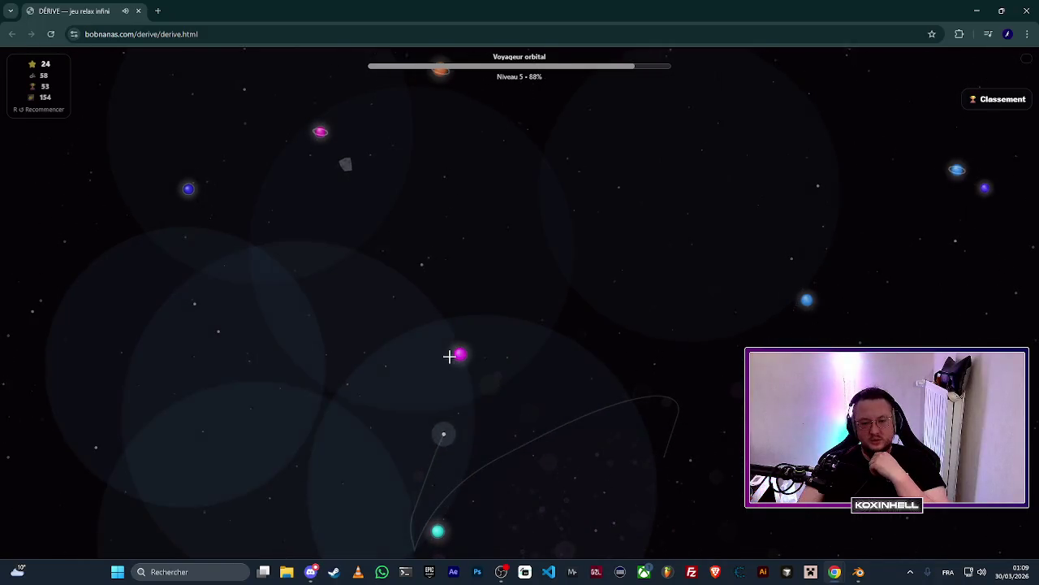
key("r")
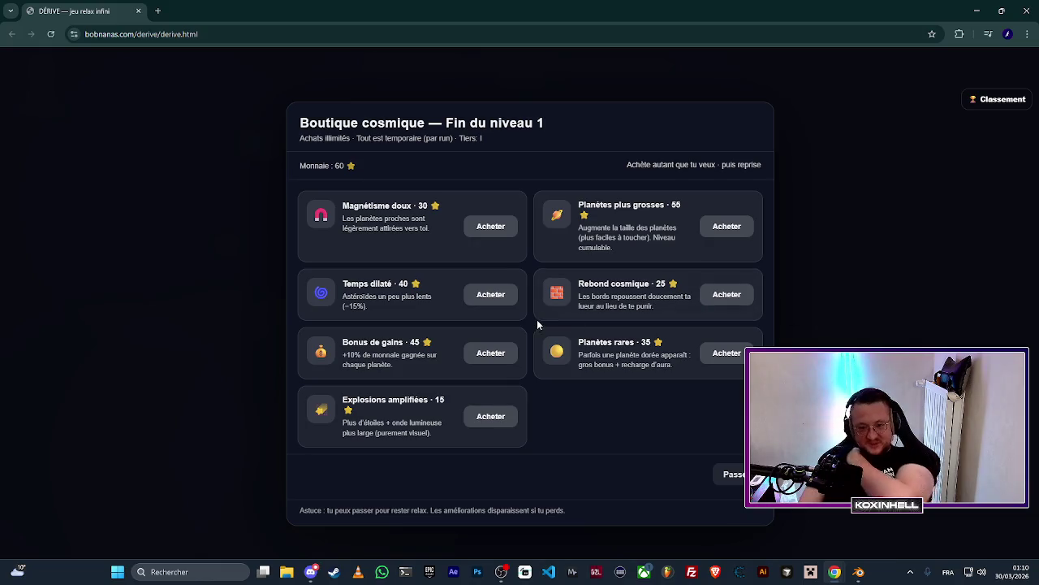
Buy Magnétisme doux and Rebond cosmique, then clear levels 2 and 3, skipping the level-2 shop.
left_click(507, 230)
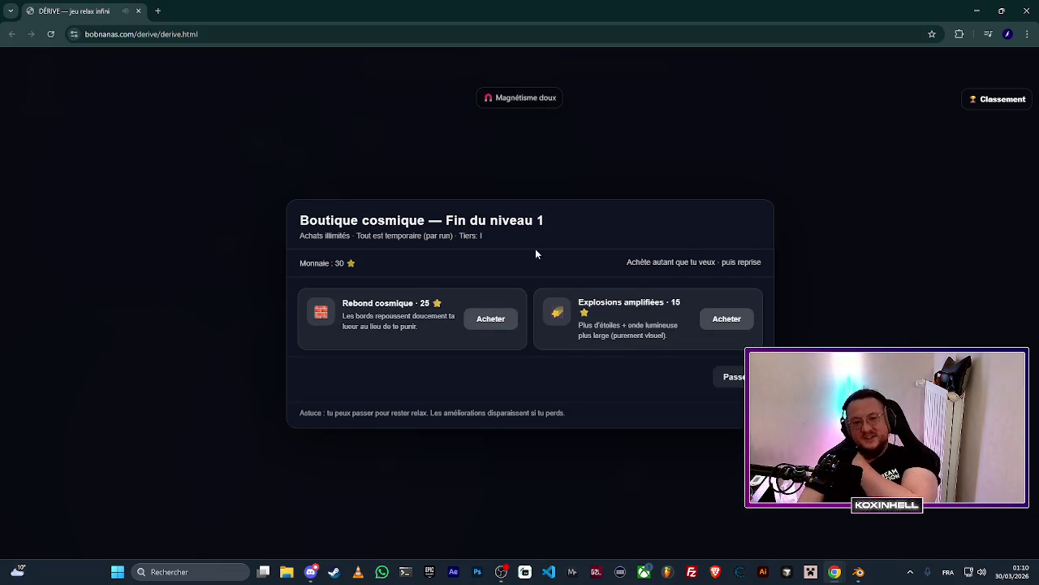
left_click(490, 318)
left_click(732, 367)
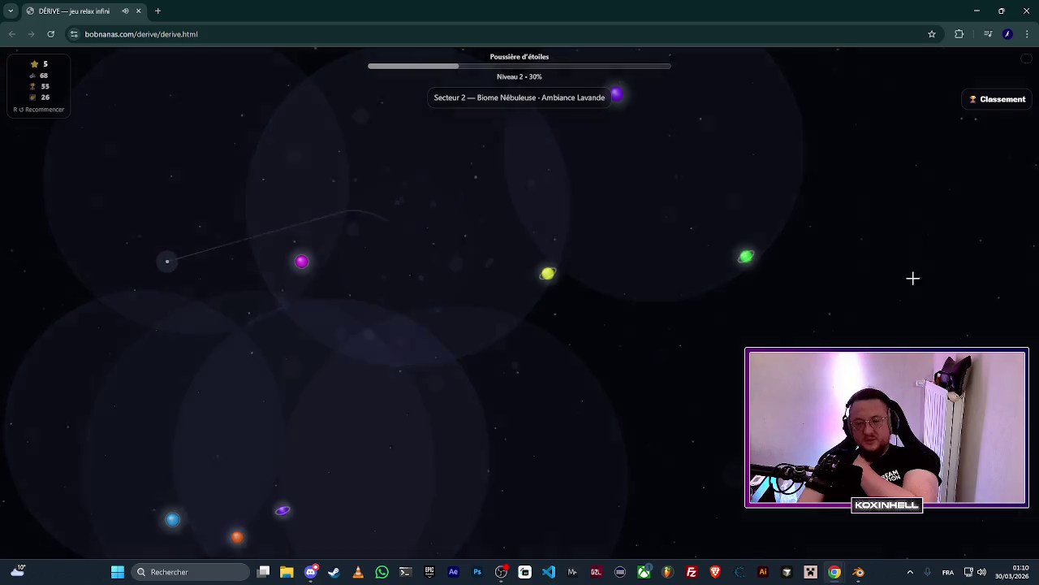
left_click(752, 238)
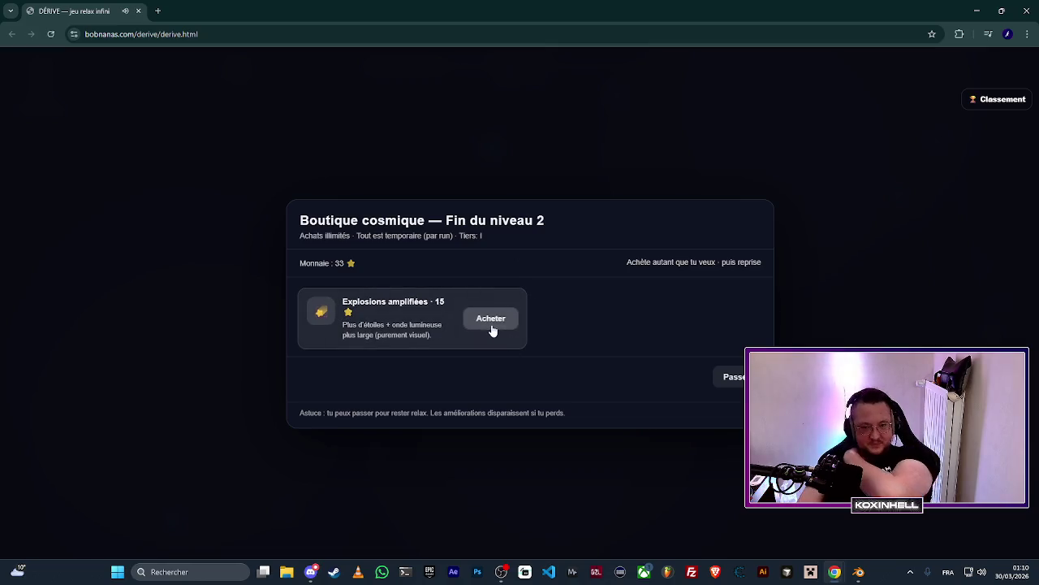
left_click(492, 330)
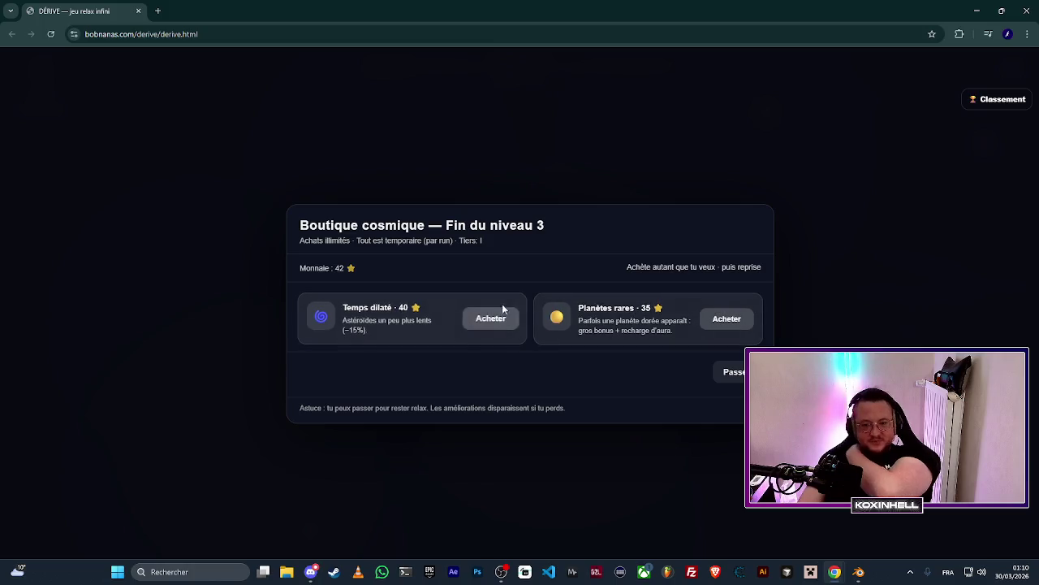
Buy Planètes rares, clear levels 4 and 5, then buy Planètes plus grosses, leaving 46 stars.
left_click(727, 319)
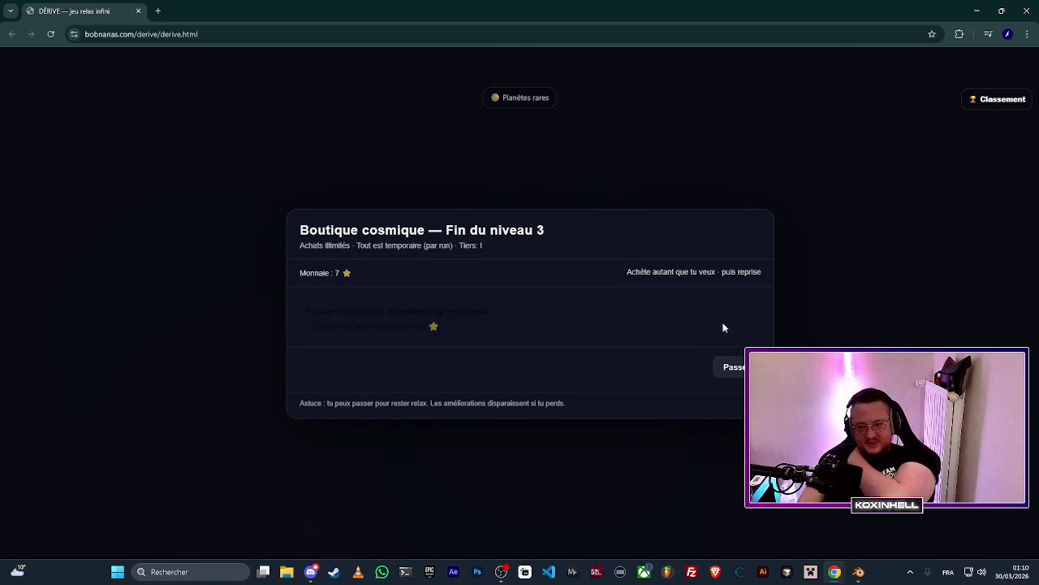
left_click(721, 370)
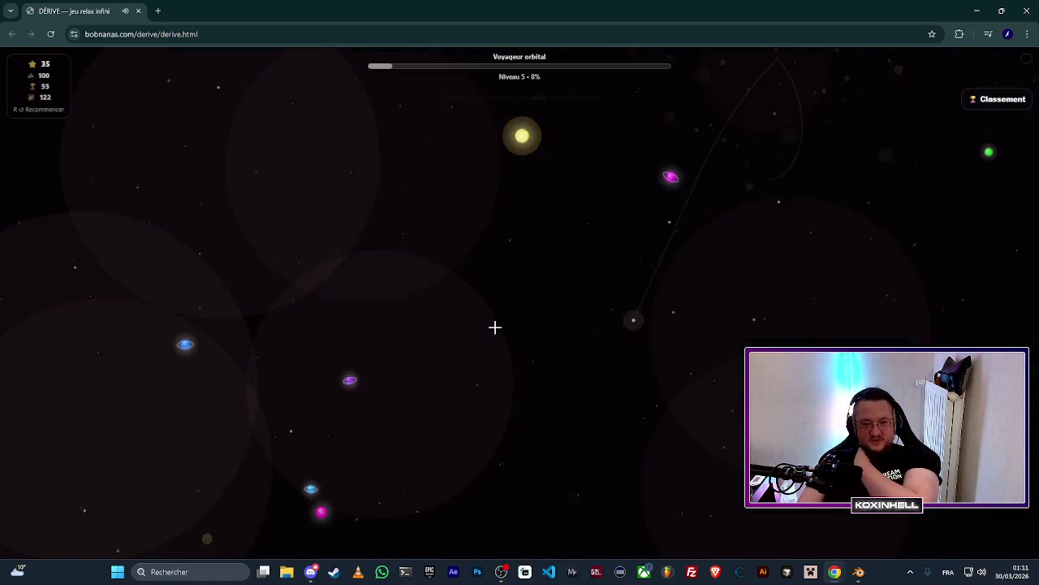
left_click_drag(278, 329, 253, 325)
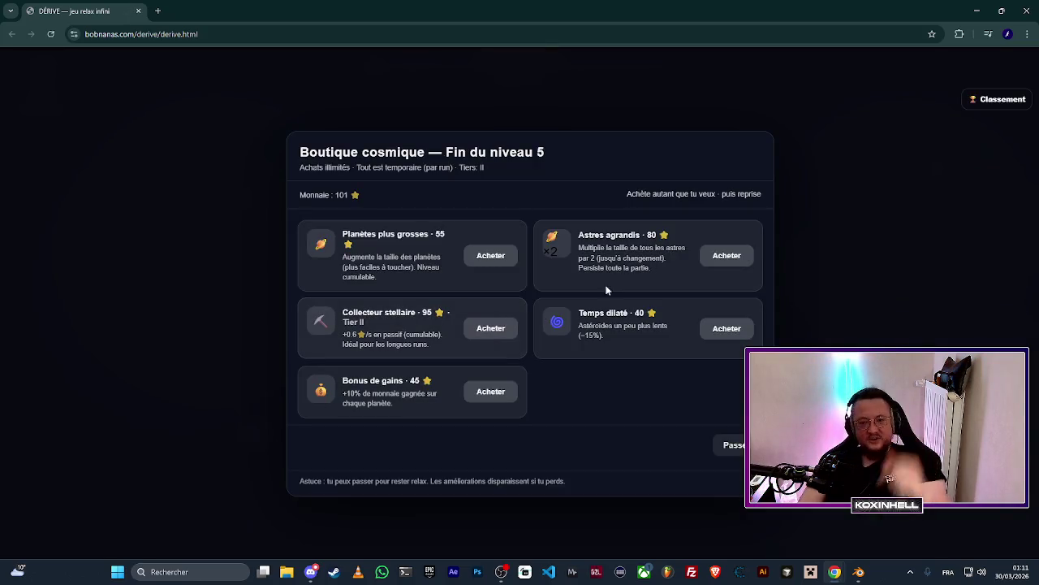
left_click(500, 259)
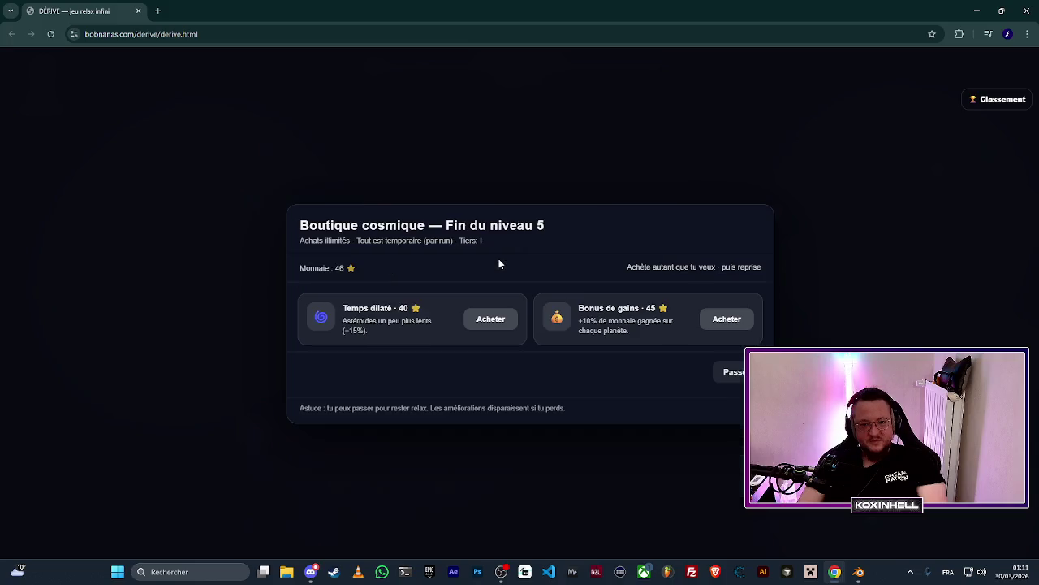
Buy Bonus de gains, play into level 6, then reset to a fresh run with R.
left_click(740, 323)
left_click(739, 367)
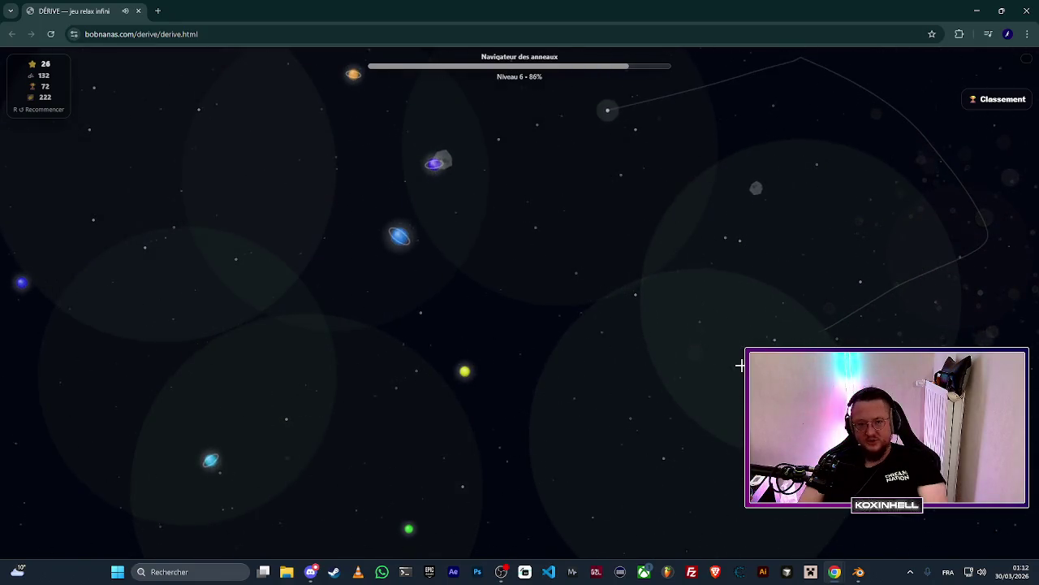
key("r")
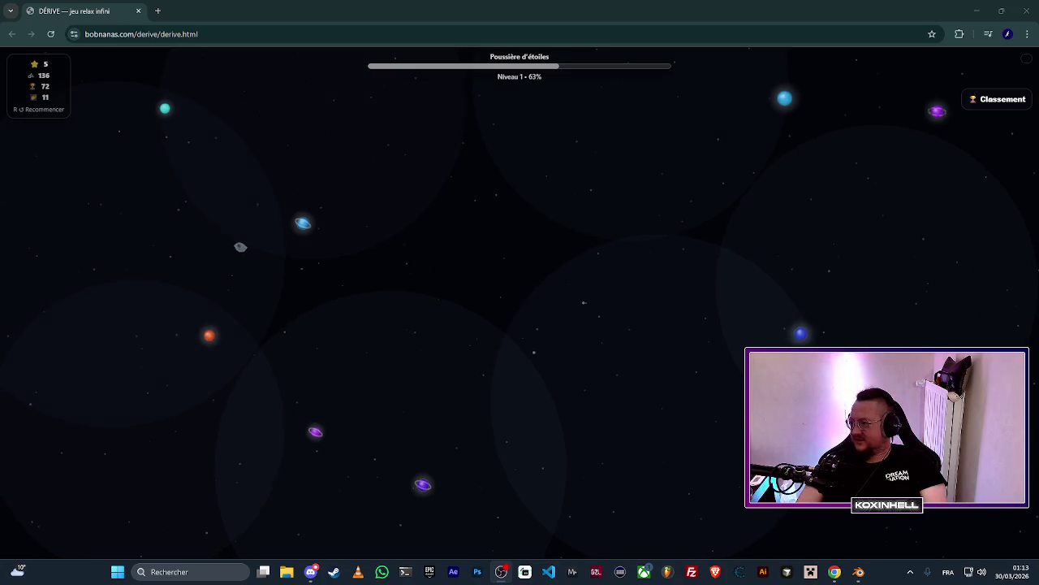
Finish level 1, buy Explosions amplifiées, and play level 2 to its shop with 36 stars.
left_click(784, 340)
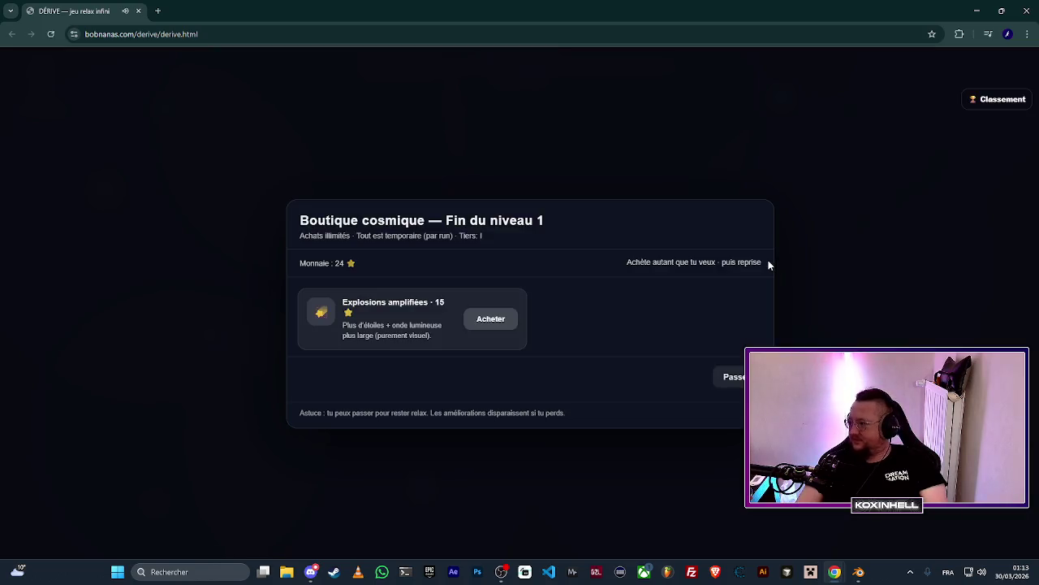
left_click(515, 322)
left_click(729, 376)
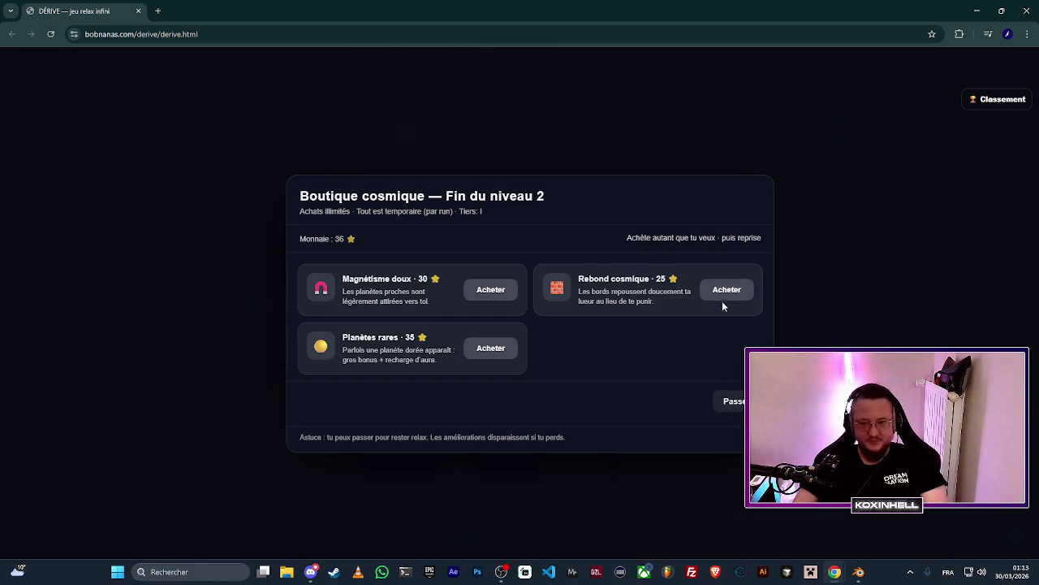
Buy Rebond cosmique in the level-2 shop and clear level 3 with 77 stars banked.
left_click(726, 290)
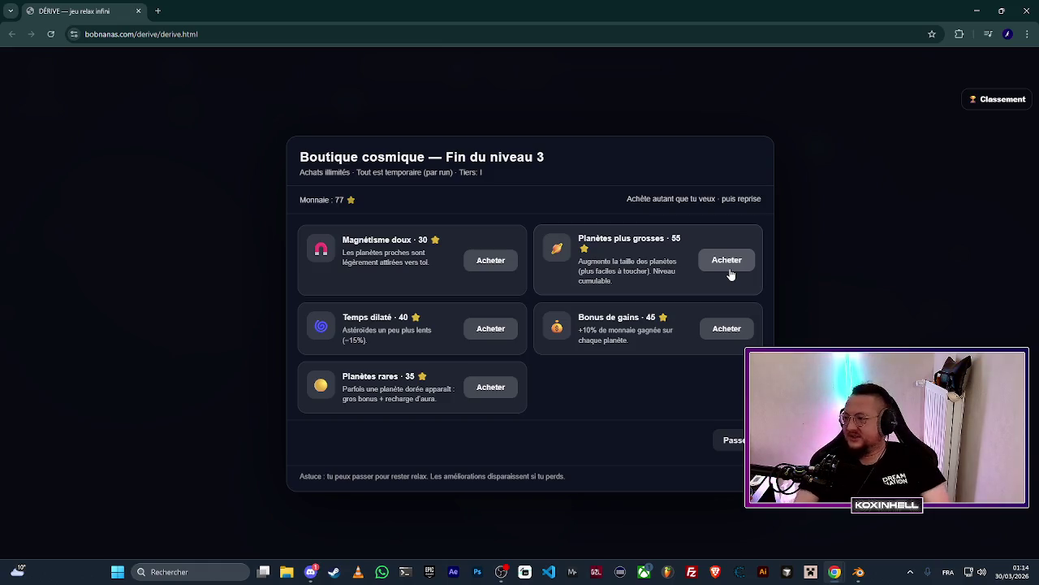
Switch to Steam, search the store for 'Void Nebula', and open its page.
key("alt+Tab")
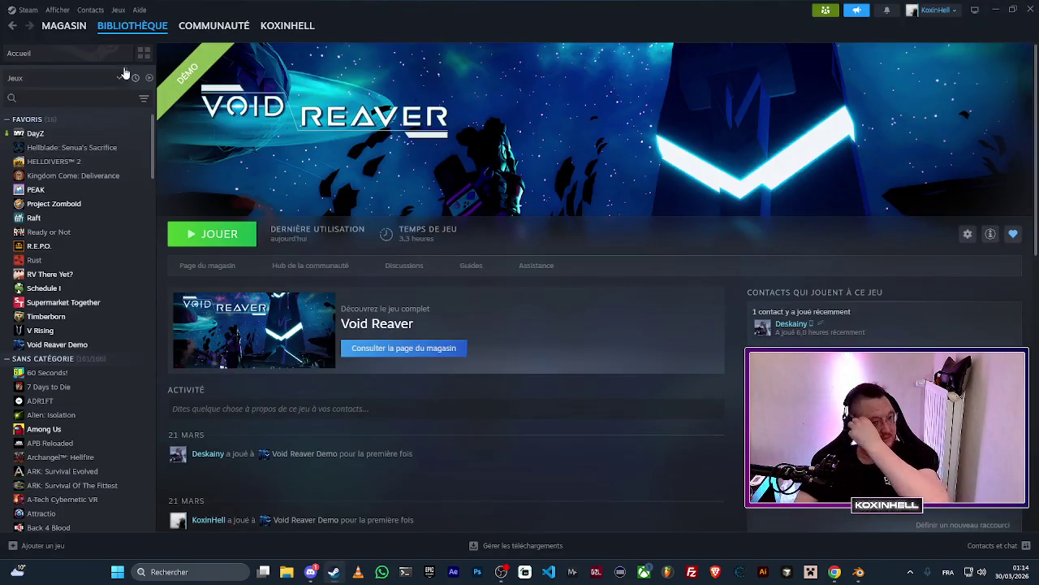
left_click(64, 25)
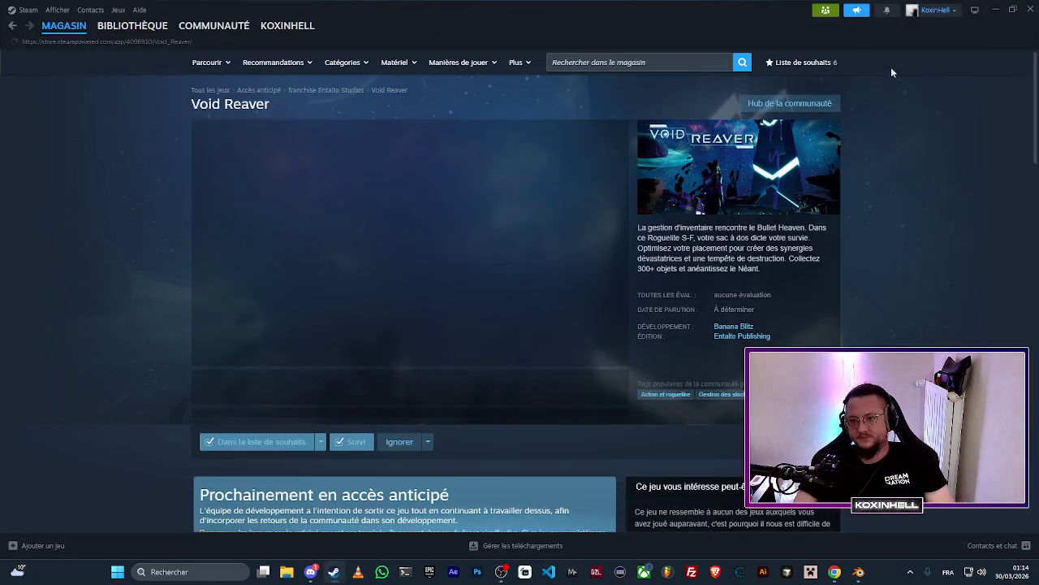
left_click(633, 62)
type("V")
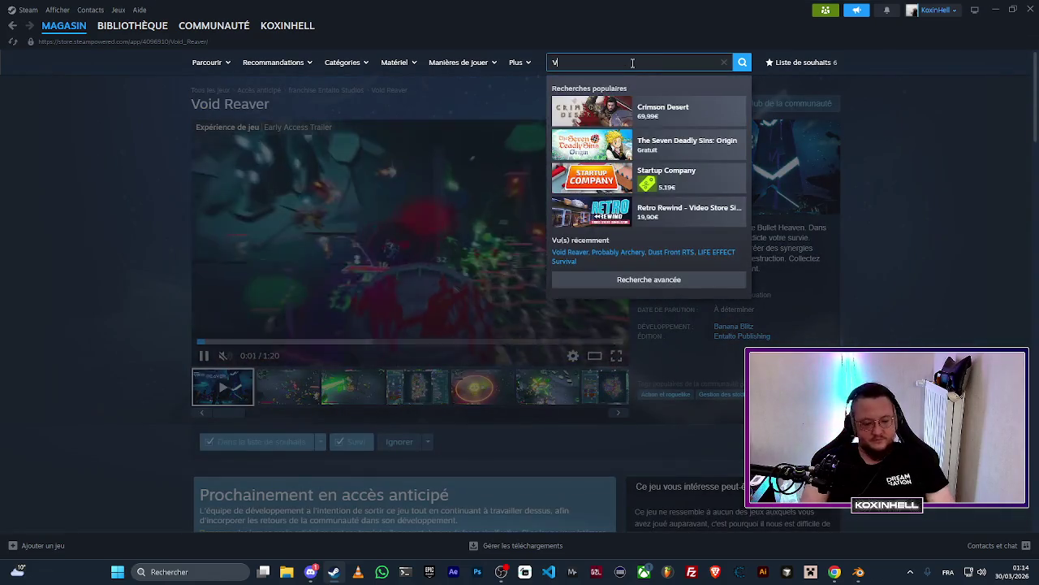
type("oid Nebula")
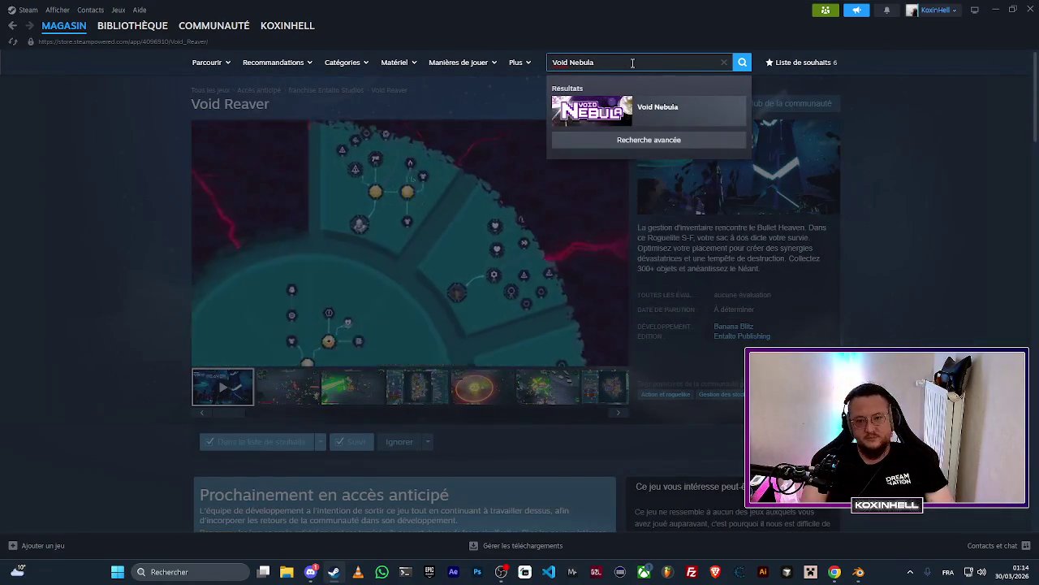
left_click(647, 116)
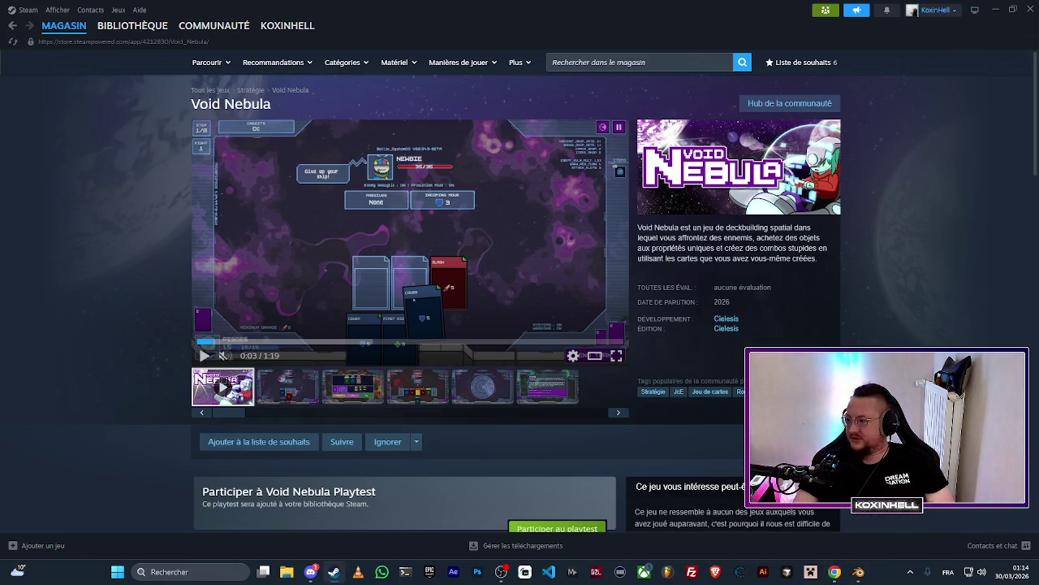
Restart the Void Nebula trailer and watch it fullscreen.
scroll(115, 373, "down", 2)
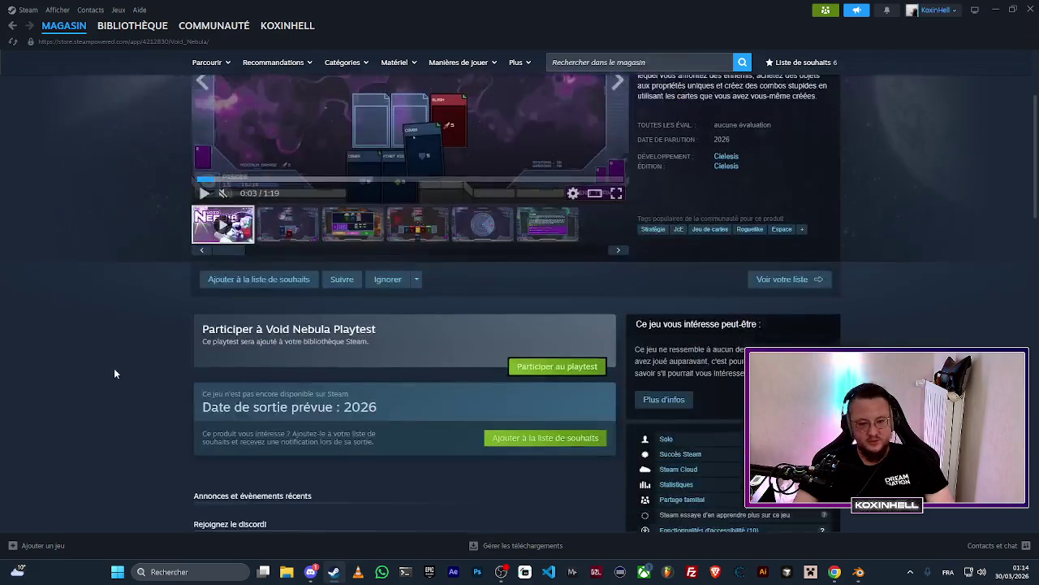
scroll(150, 336, "up", 2)
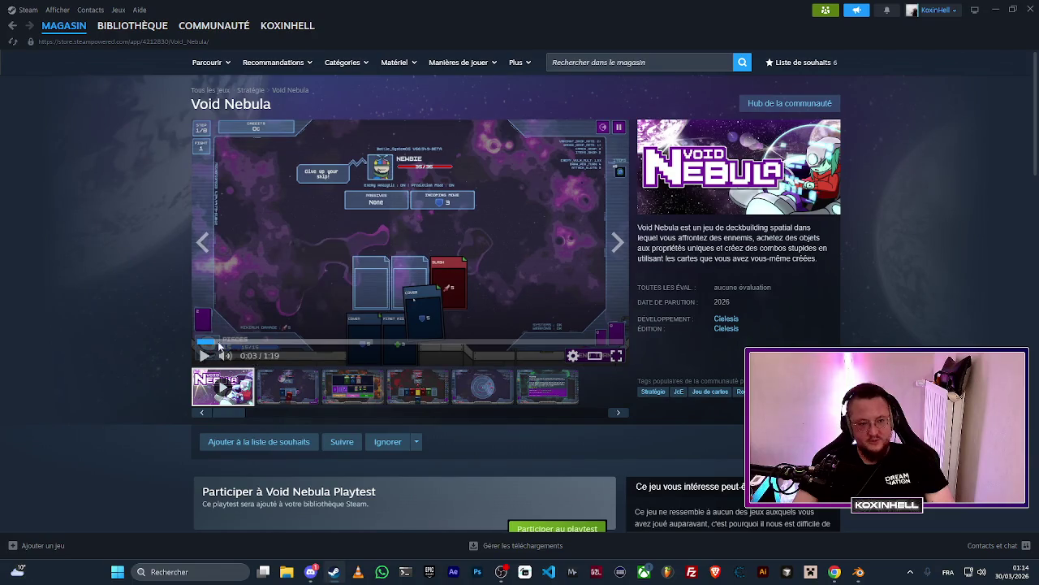
left_click(281, 341)
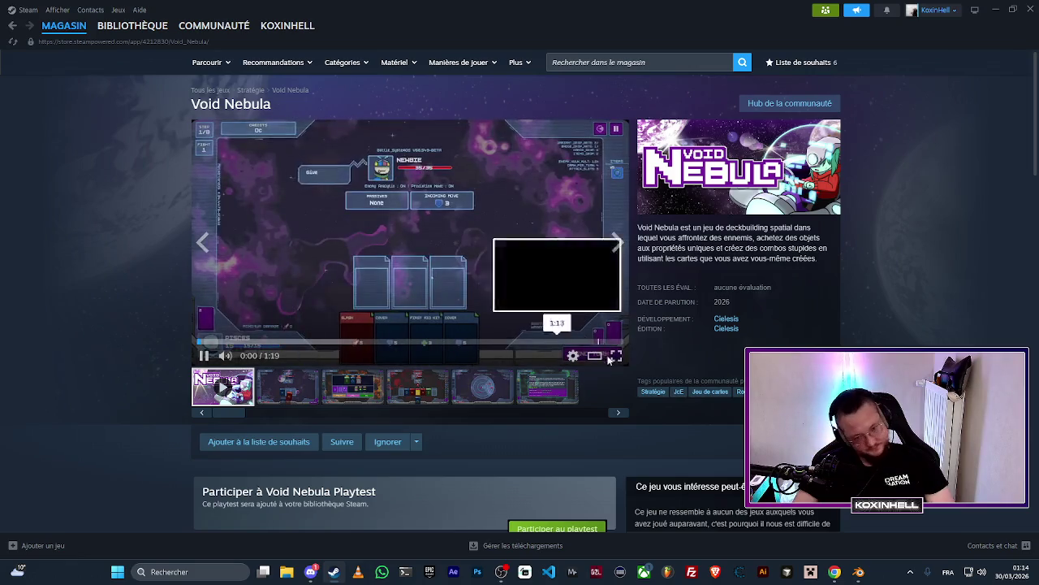
left_click(616, 355)
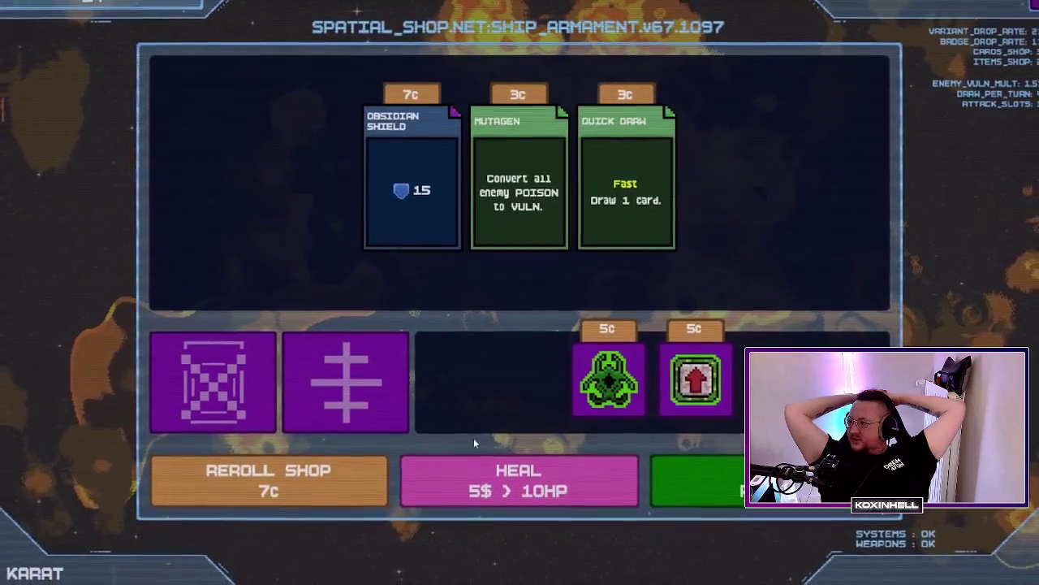
left_click(690, 422)
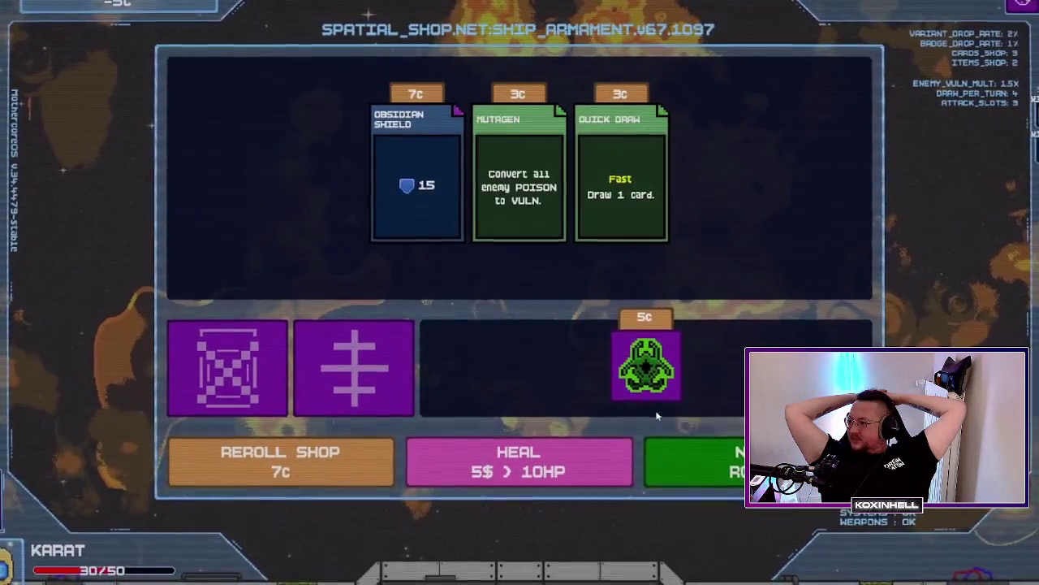
left_click(650, 415)
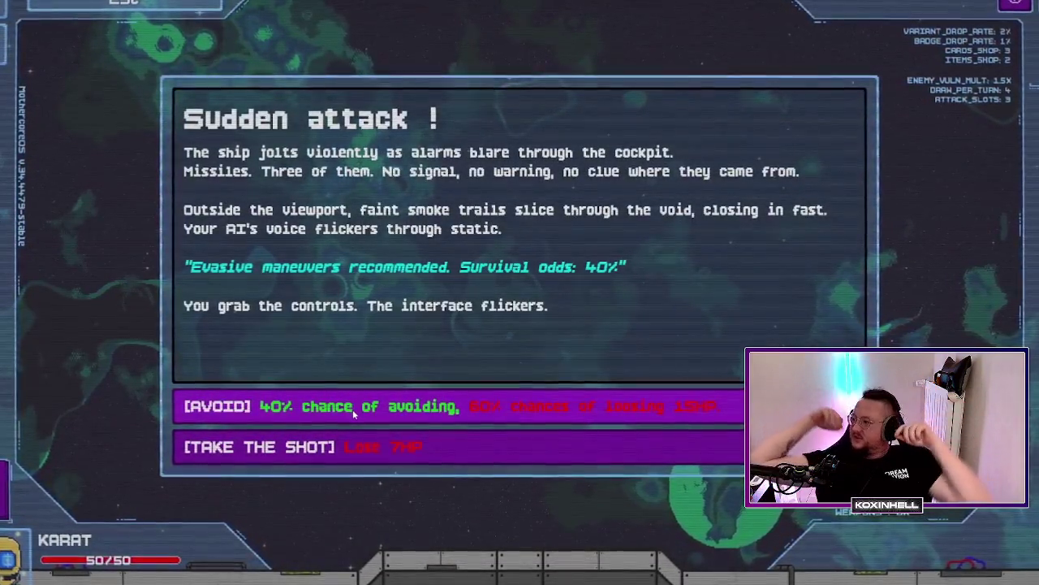
left_click(351, 409)
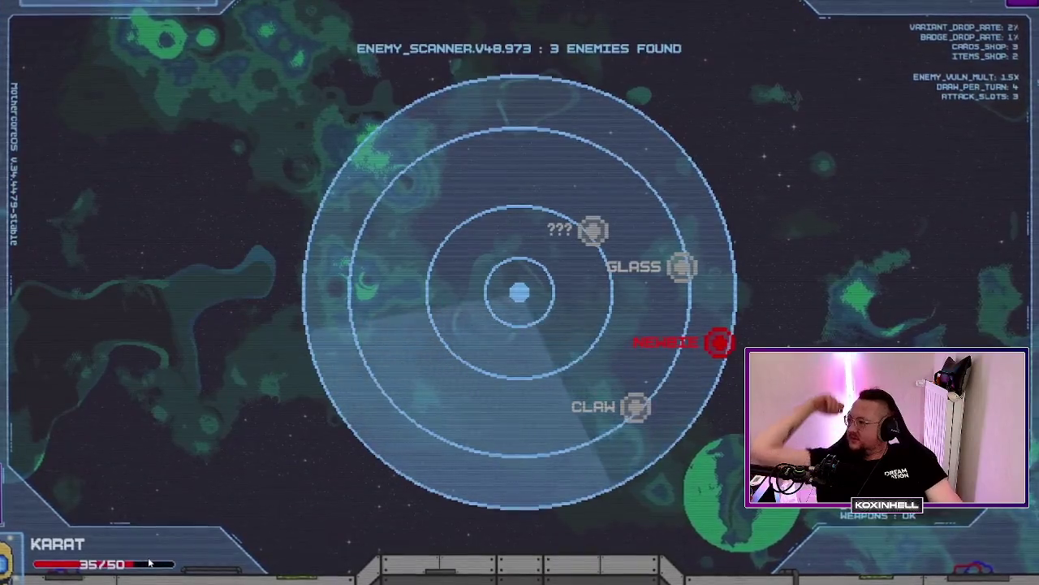
mouse_move(692, 370)
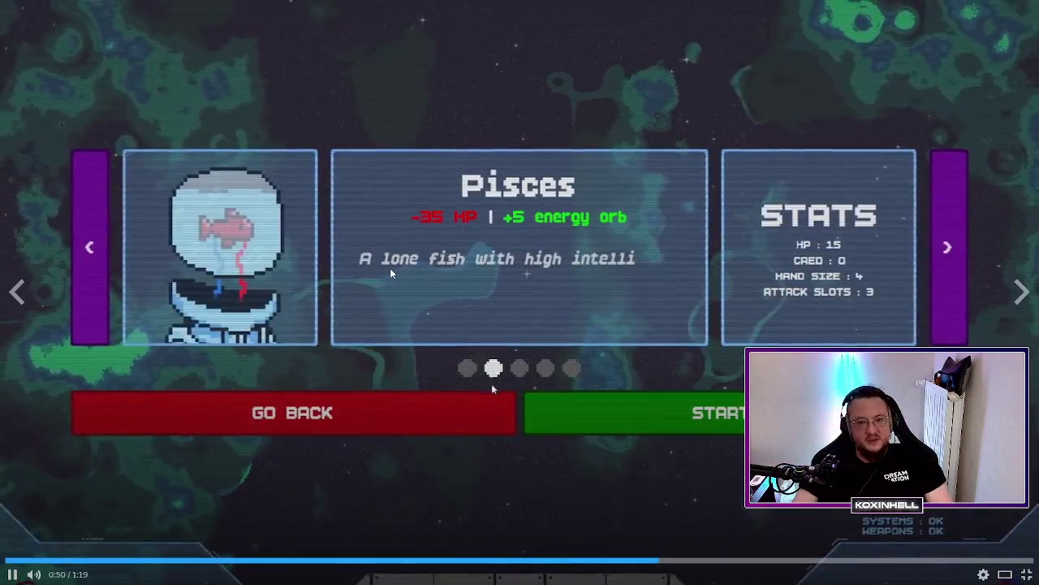
Exit fullscreen at 0:51 and return to the DÉRIVE level-3 shop with 77 stars.
key("Escape")
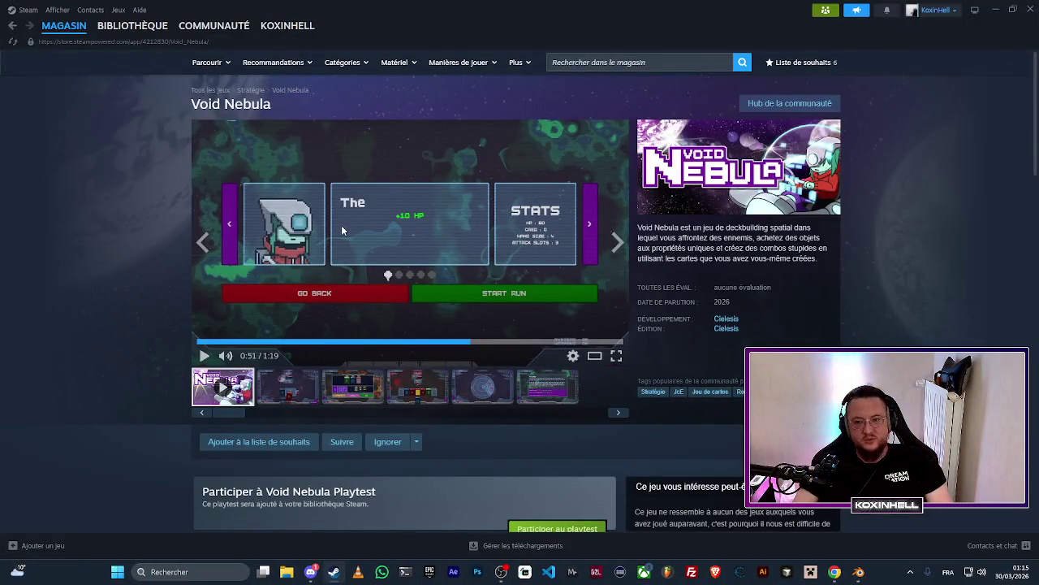
scroll(341, 225, "down", 1)
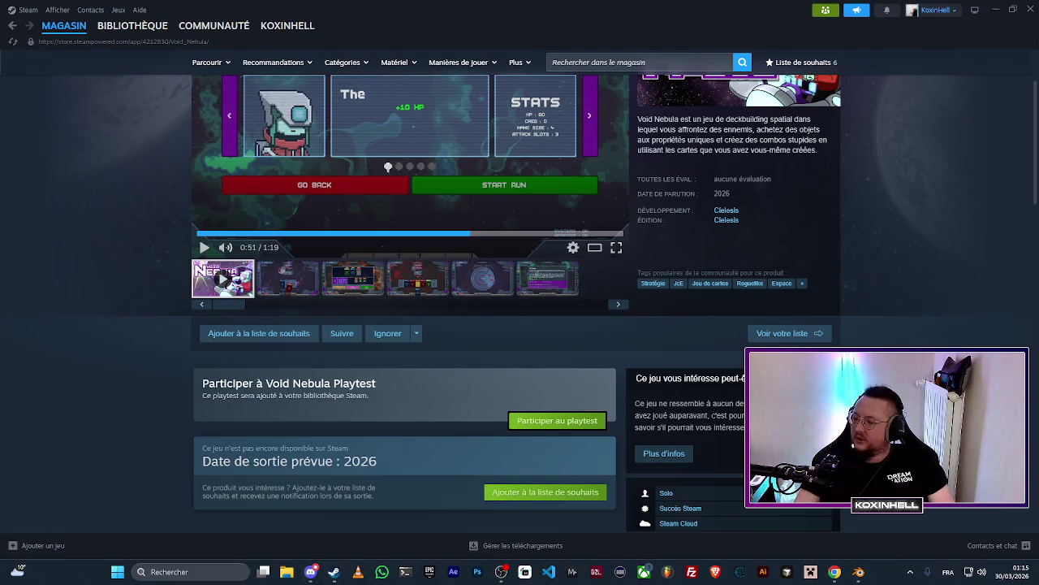
key("alt+Tab")
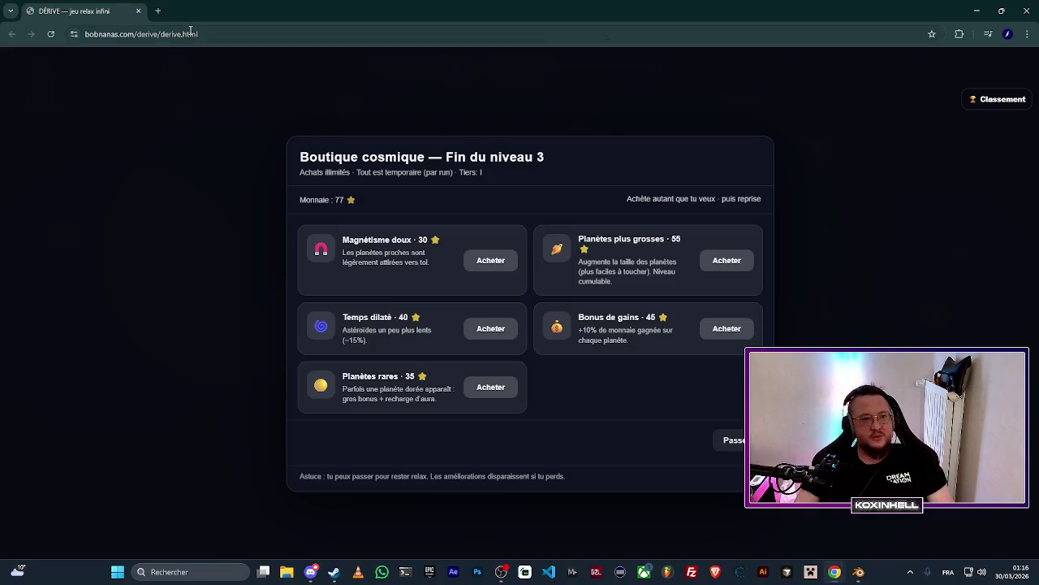
Skip the level-3 shop to start level 4, then return to the Void Nebula Steam page.
left_click(731, 453)
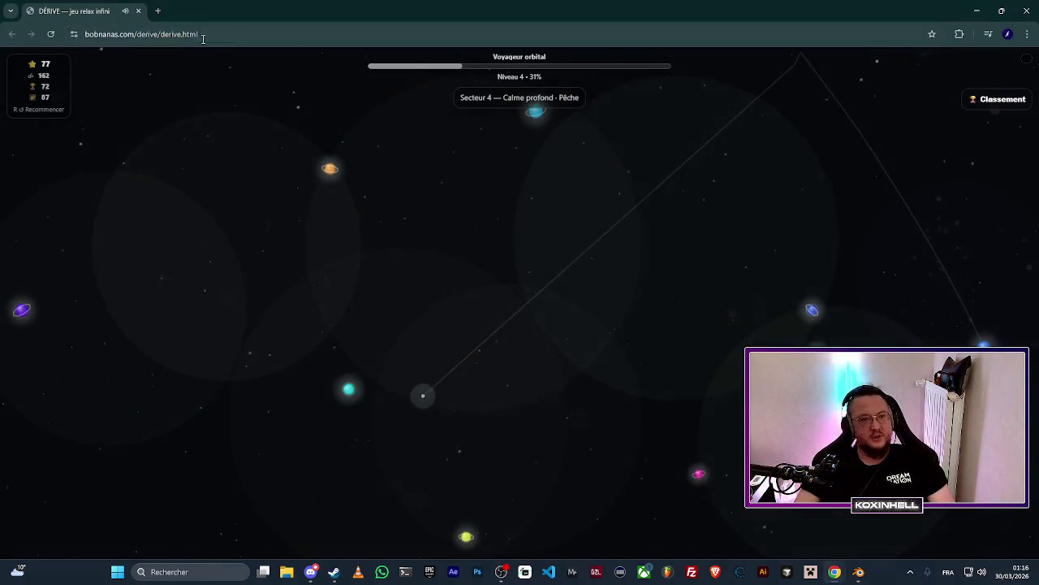
left_click(138, 36)
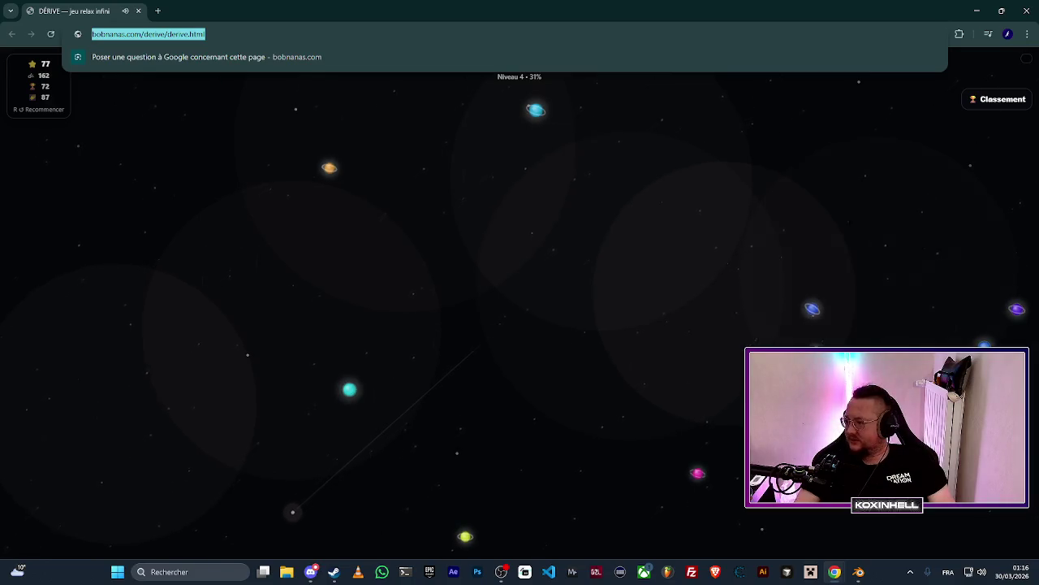
key("alt+Tab")
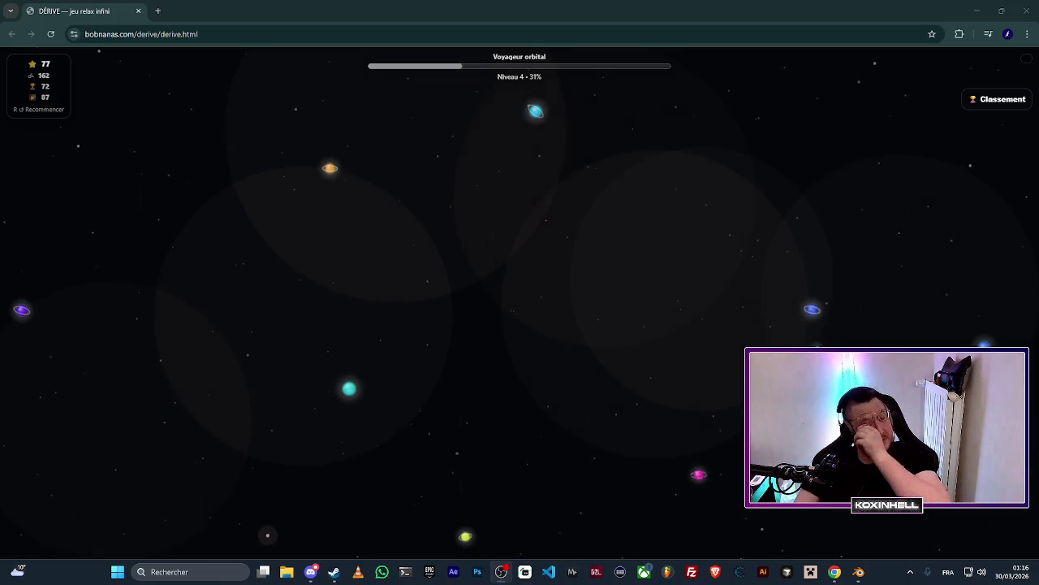
left_click(77, 31)
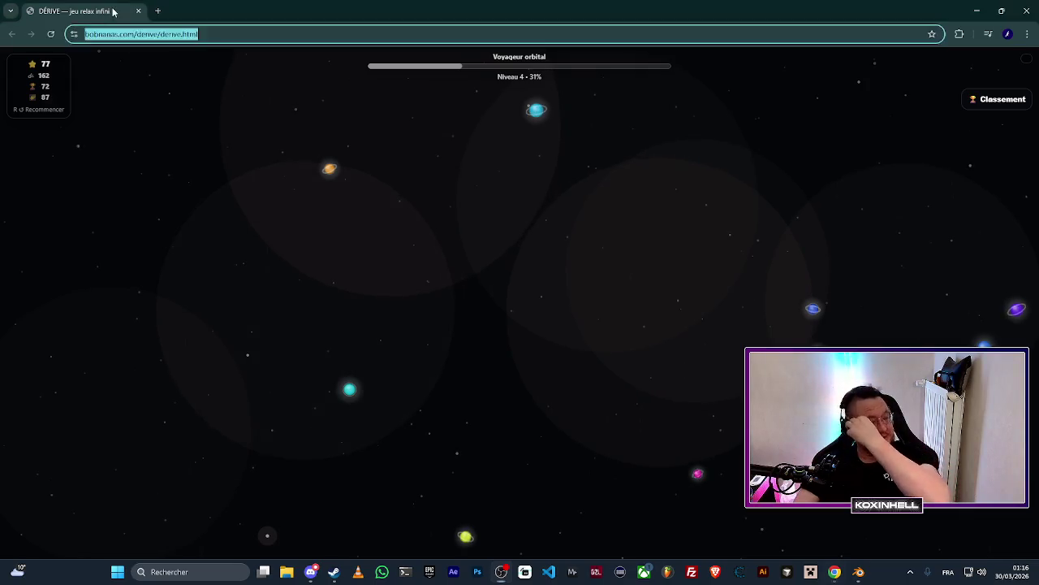
key("alt+Tab")
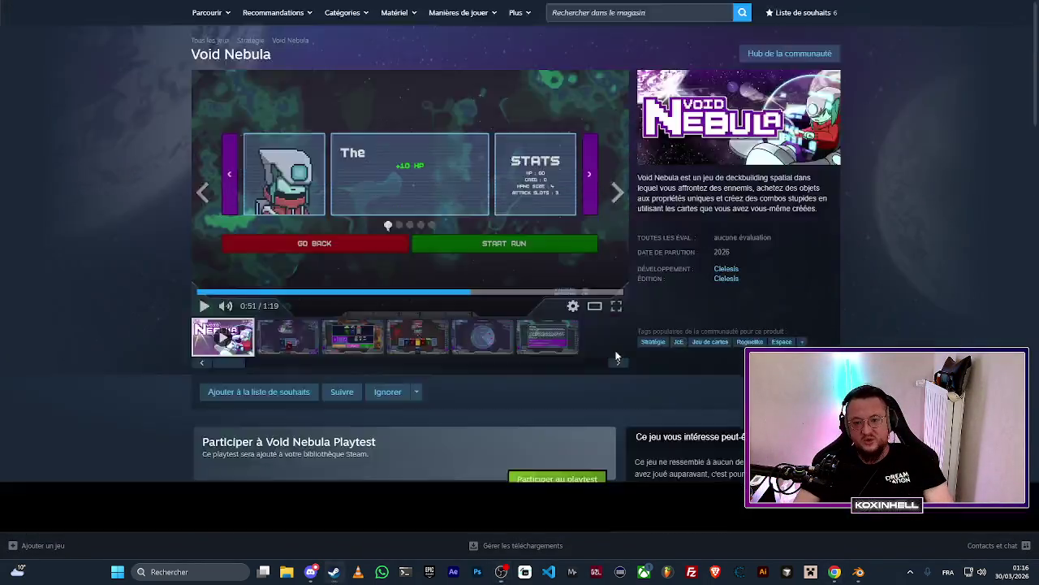
Resume the Void Nebula trailer in fullscreen, then exit back to the store page.
left_click(616, 356)
left_click(432, 278)
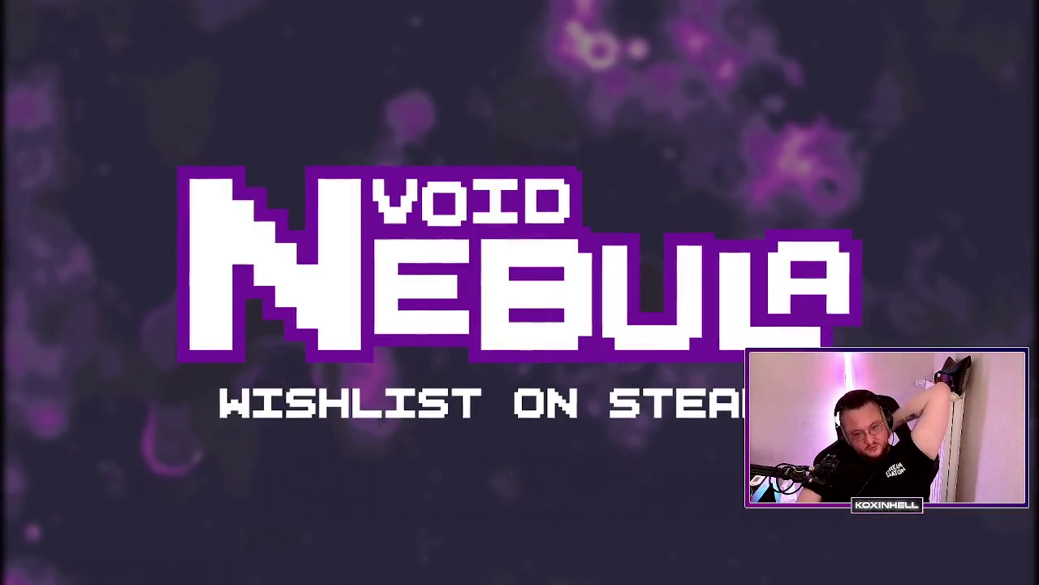
mouse_move(996, 278)
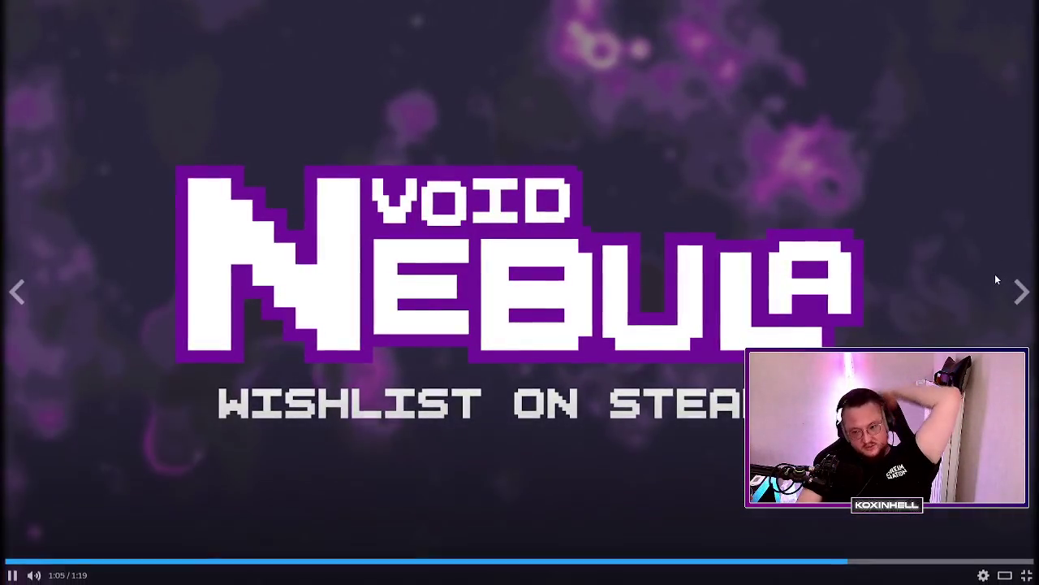
left_click(1027, 575)
Browse the Void Nebula screenshots from the radar shot down to the 2026 release notice.
left_click(302, 396)
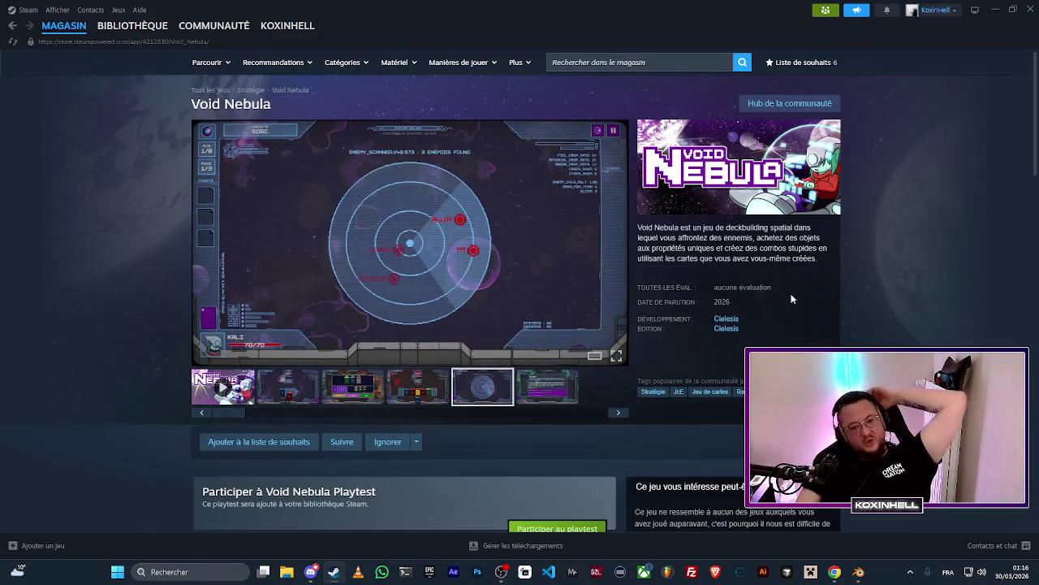
scroll(792, 299, "down", 1)
scroll(792, 298, "down", 1)
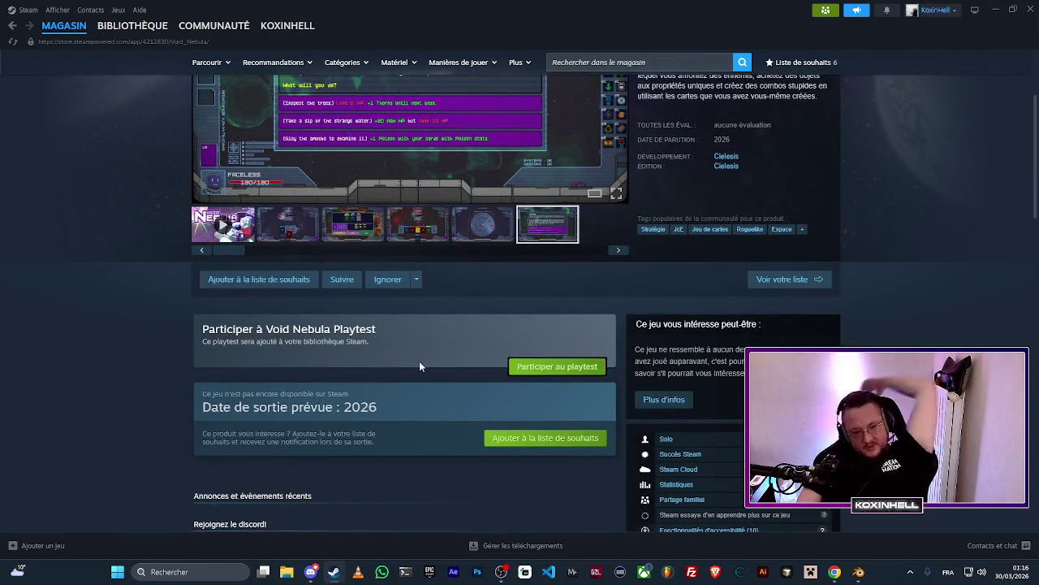
Add Void Nebula to the Steam wishlist and pause its trailer.
left_click(294, 282)
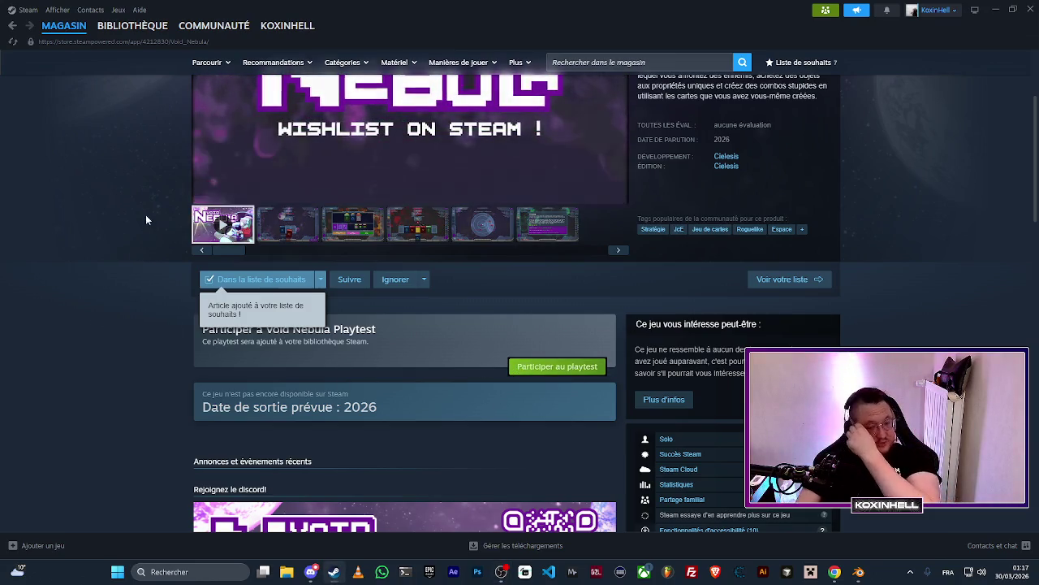
left_click(203, 194)
scroll(126, 300, "down", 2)
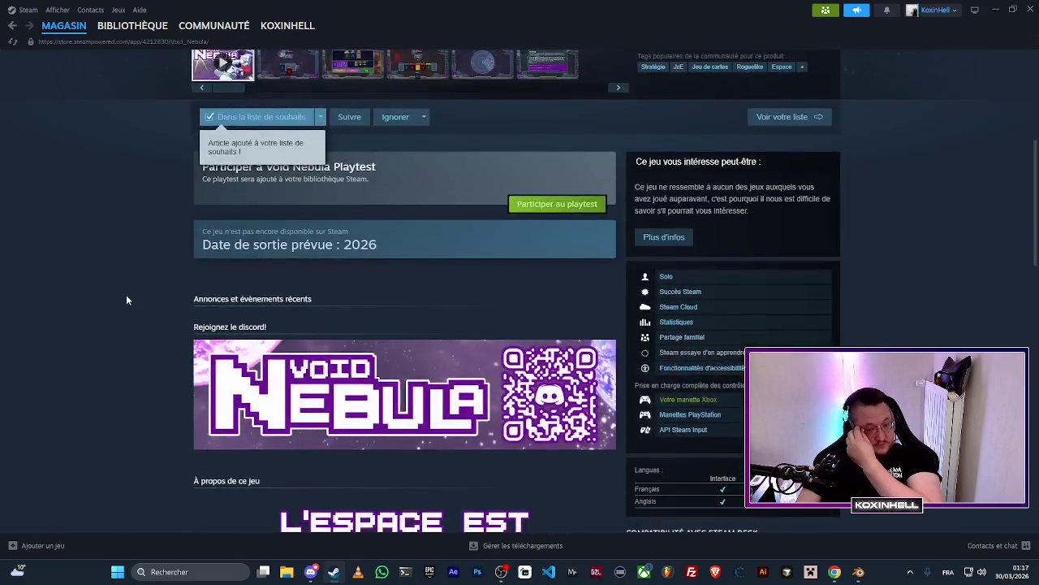
scroll(132, 318, "up", 4)
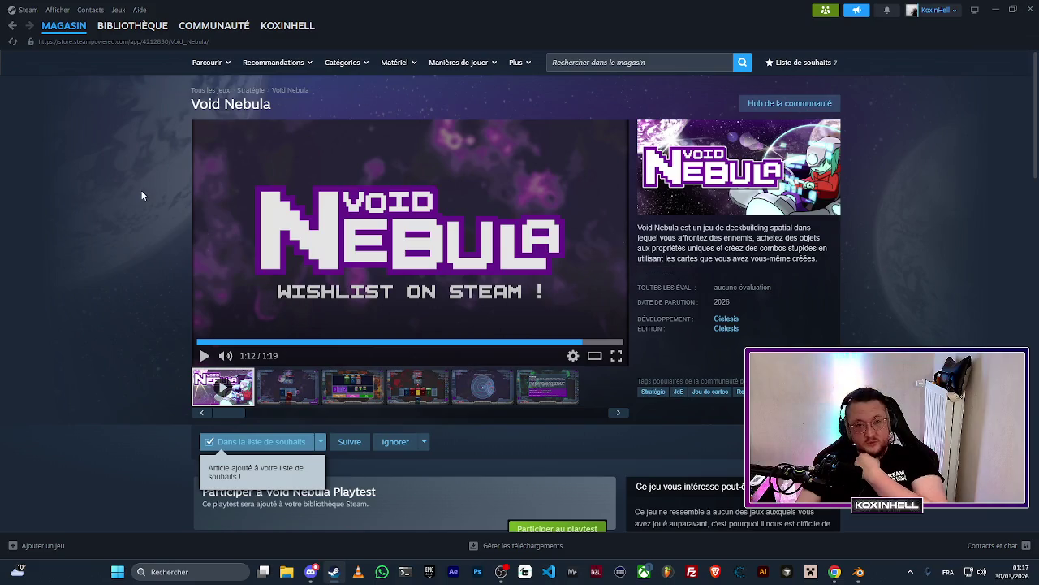
Scroll through the Void Nebula store page, then minimise the Steam window.
scroll(141, 194, "down", 3)
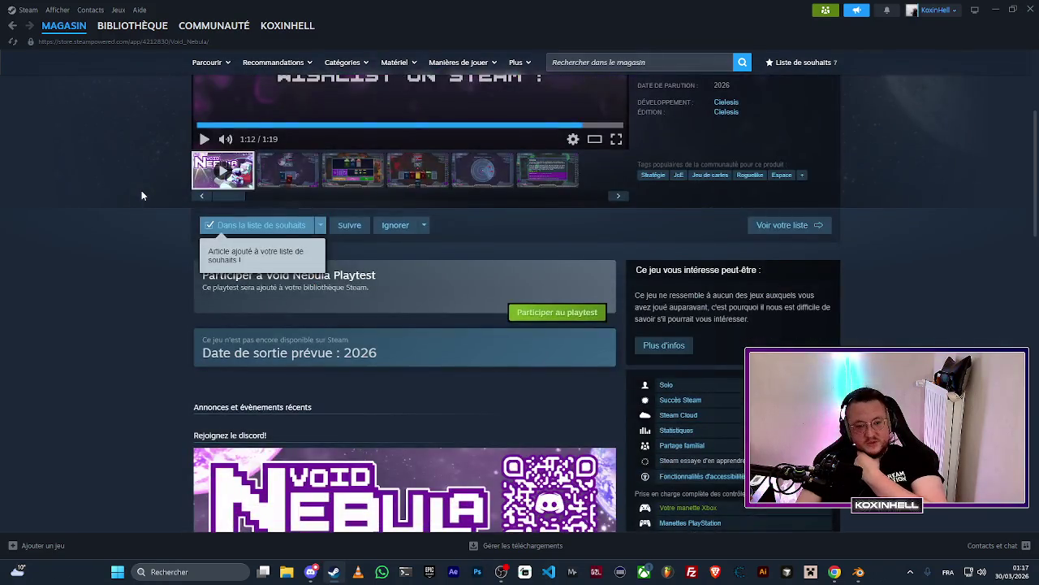
scroll(146, 195, "down", 1)
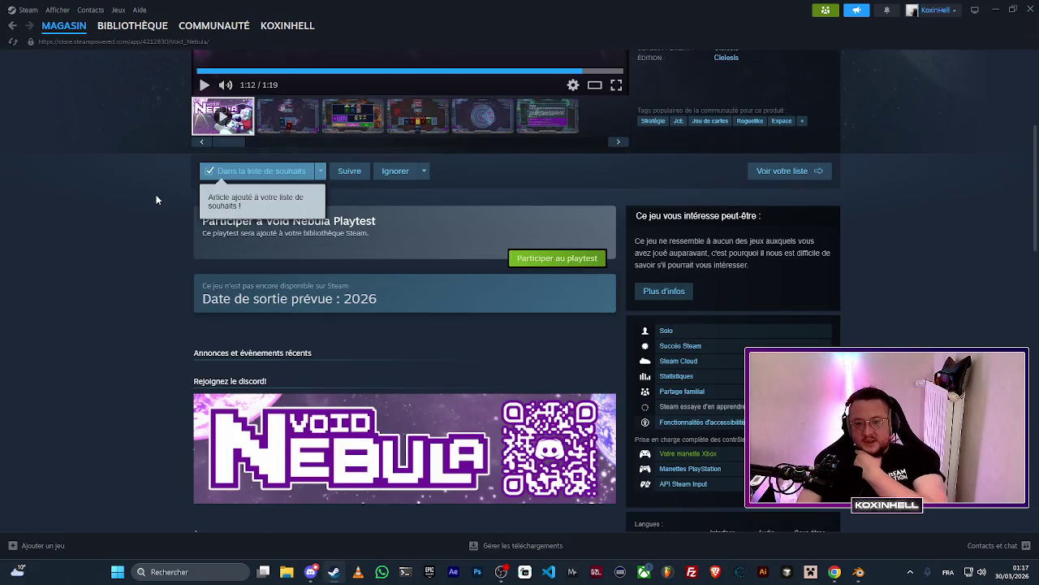
scroll(881, 250, "down", 5)
scroll(876, 253, "down", 2)
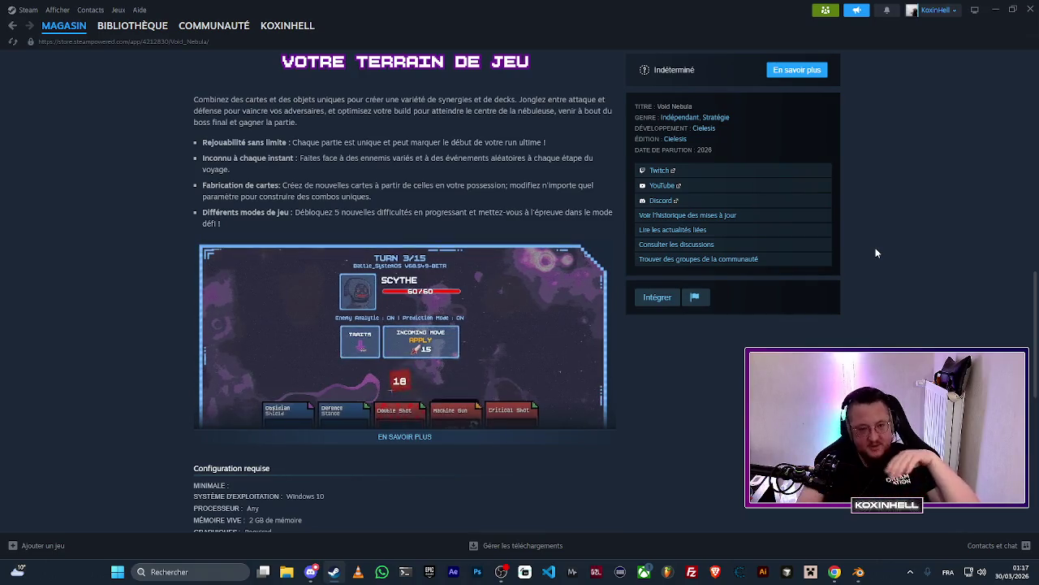
scroll(409, 209, "up", 7)
scroll(408, 210, "down", 3)
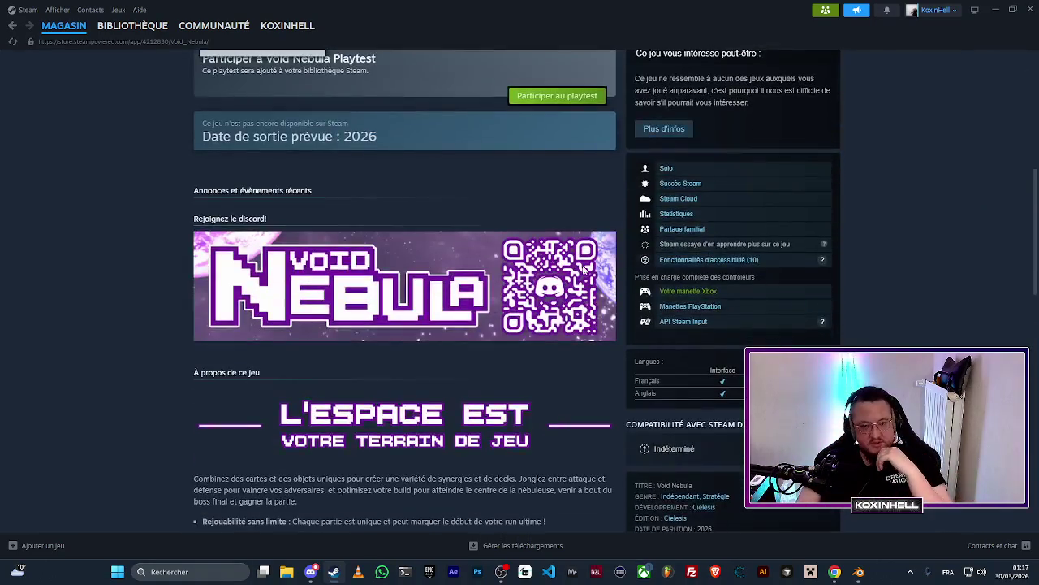
scroll(401, 238, "up", 6)
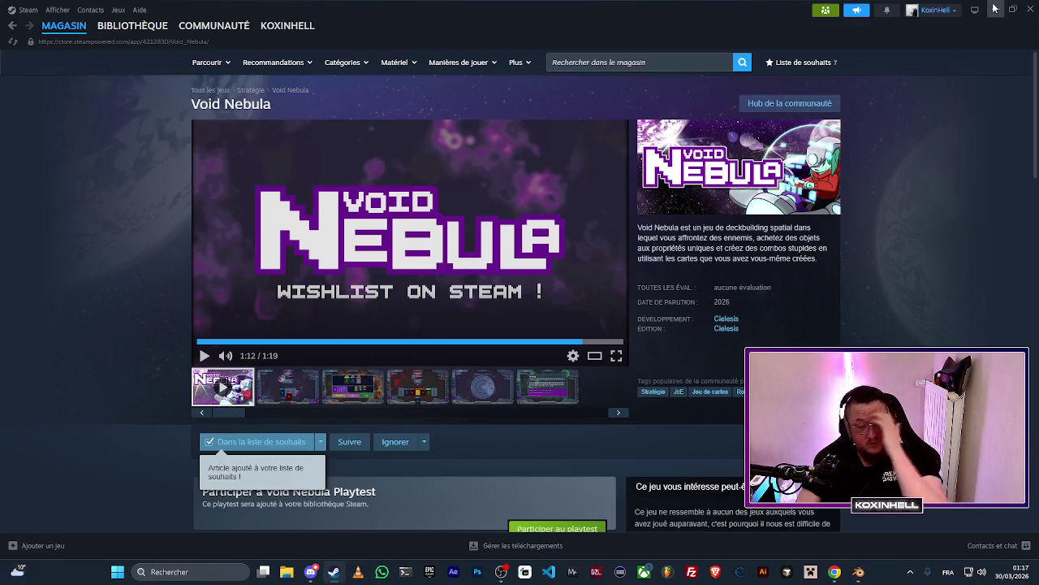
scroll(988, 238, "down", 2)
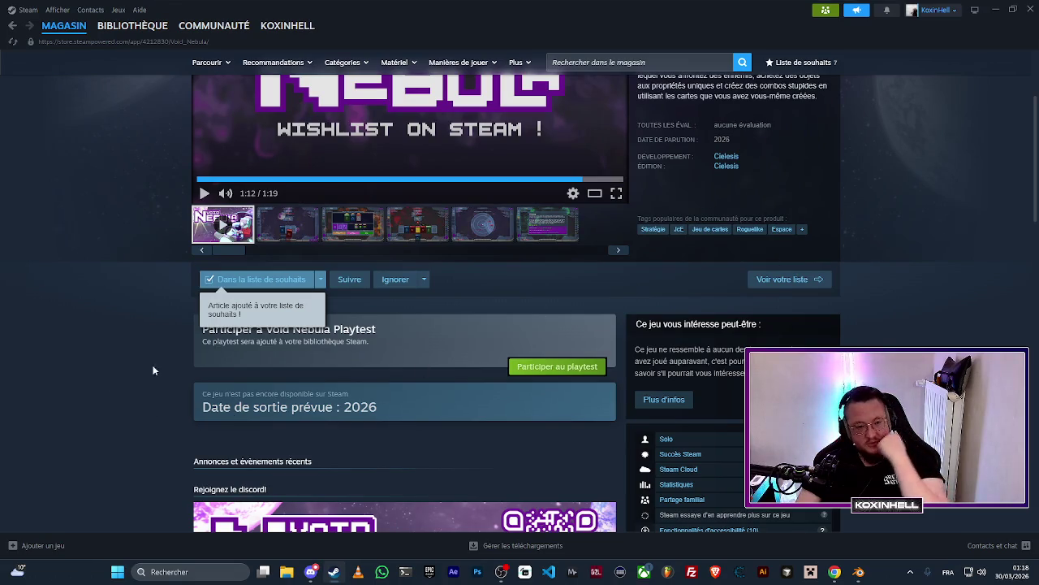
scroll(921, 244, "down", 3)
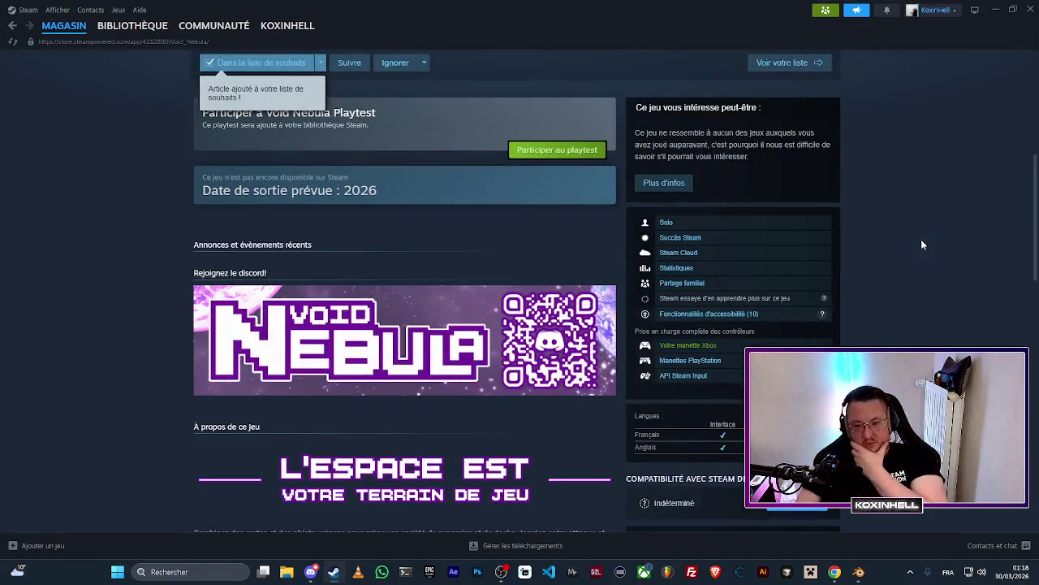
scroll(920, 239, "up", 5)
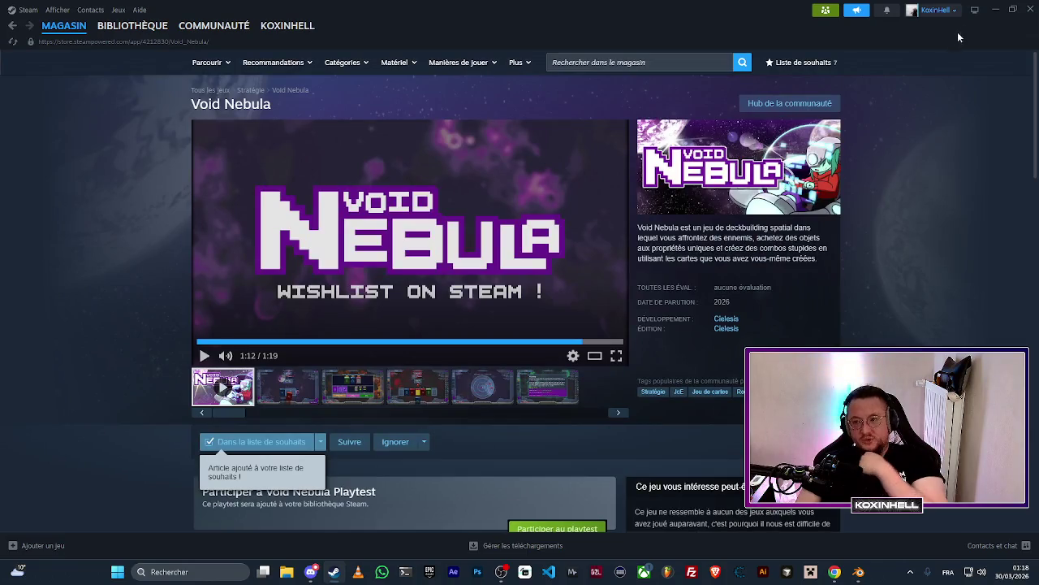
left_click(995, 10)
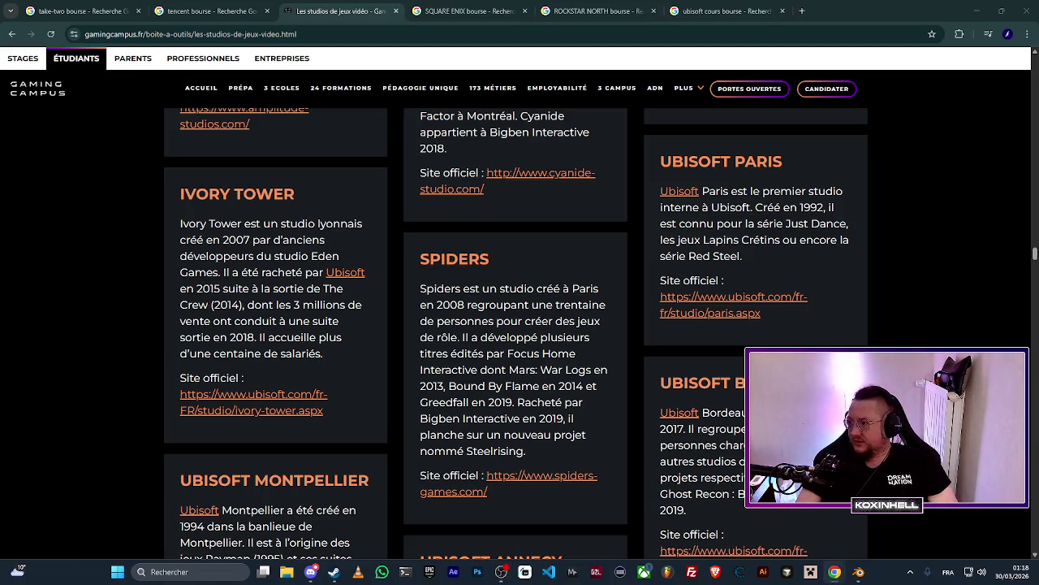
Back in DÉRIVE, dismiss the name prompt and collect the blue and purple planets to clear level 4.
key("alt+Tab")
left_click(643, 318)
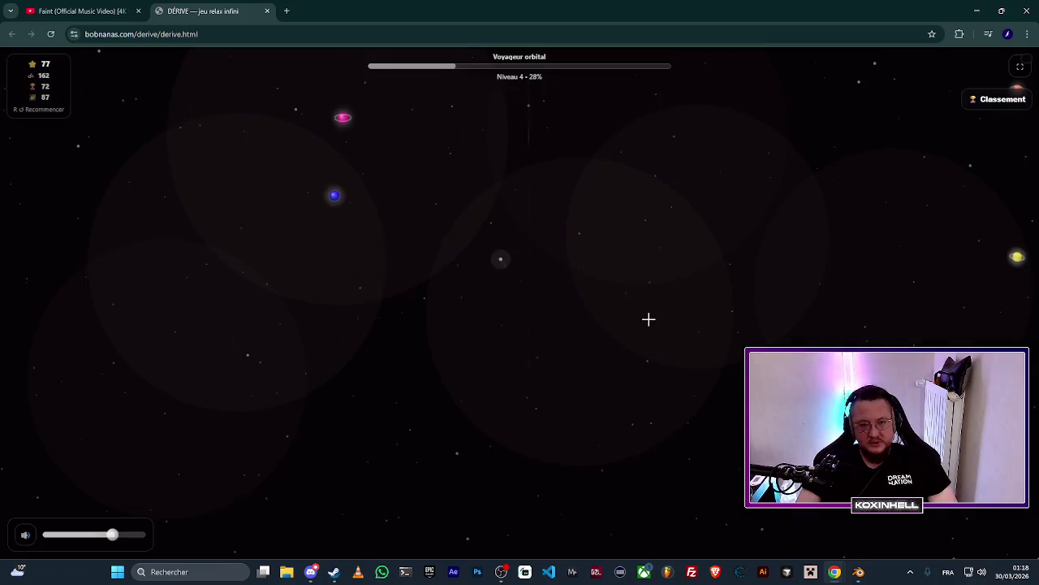
left_click(424, 219)
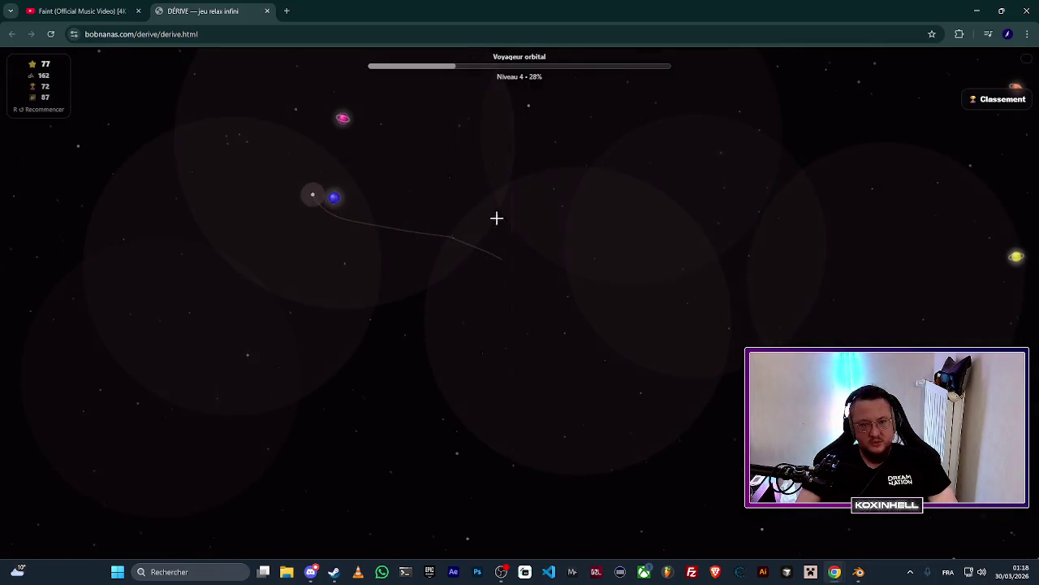
left_click(325, 201)
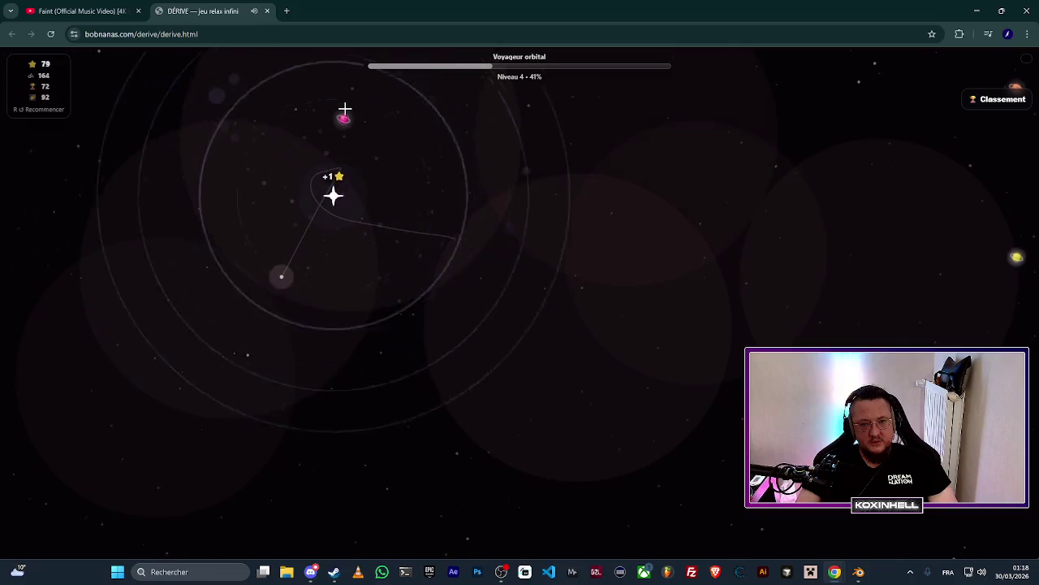
left_click(391, 119)
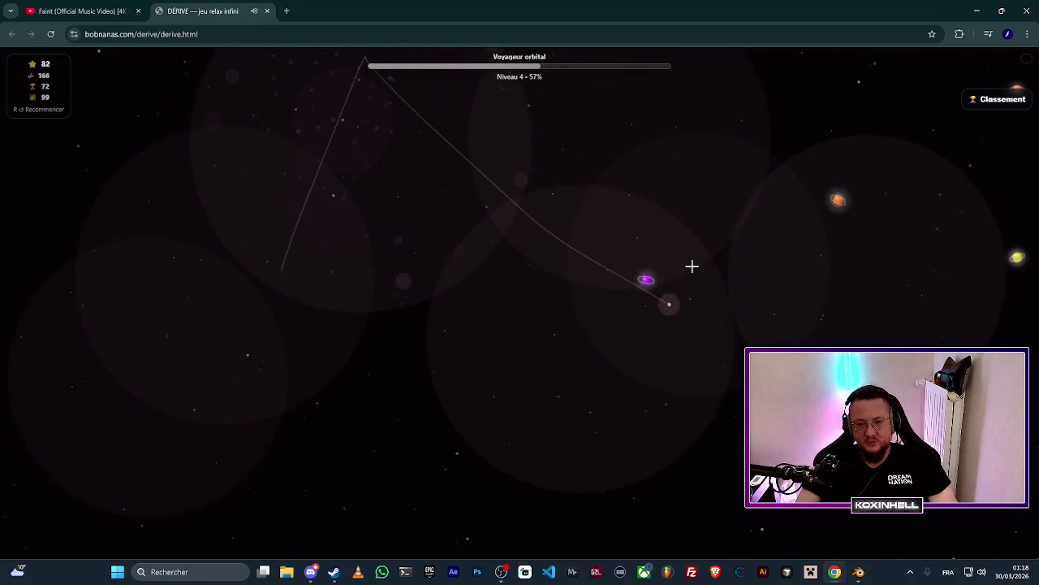
left_click(619, 288)
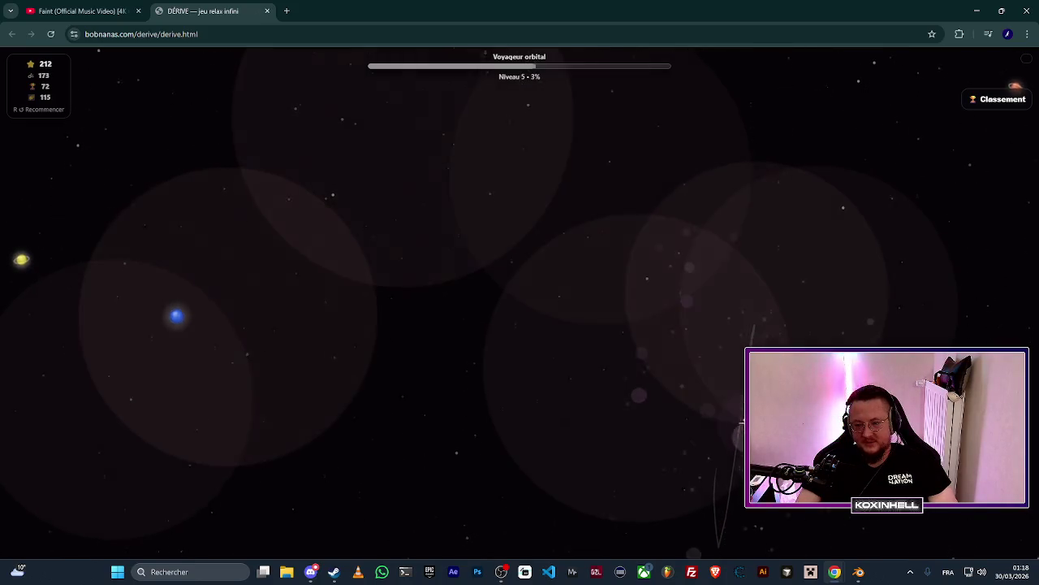
left_click(673, 301)
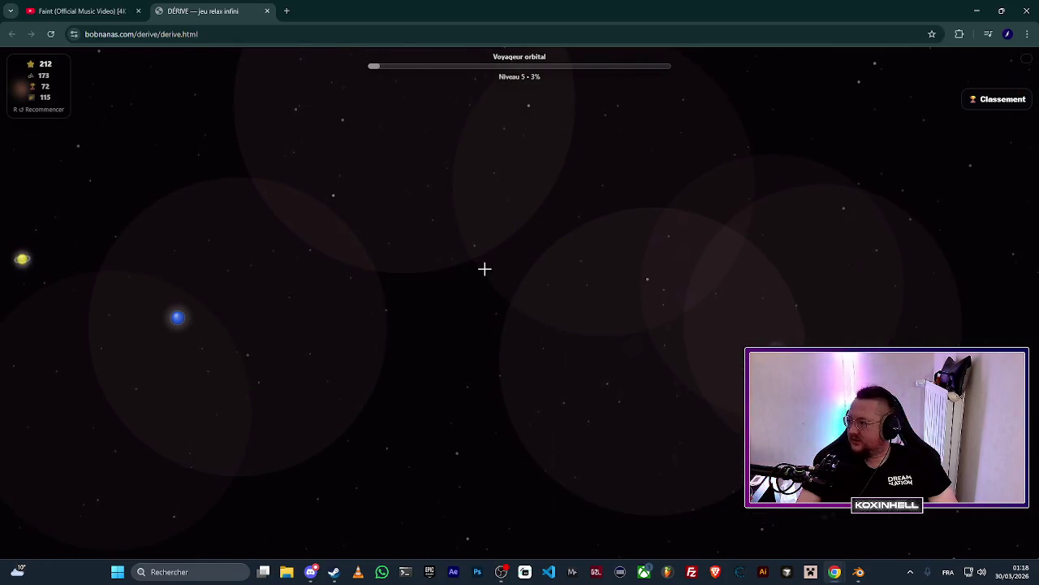
Browse the world top 25 leaderboard, then close it to reach the level-4 cosmic shop.
left_click(995, 101)
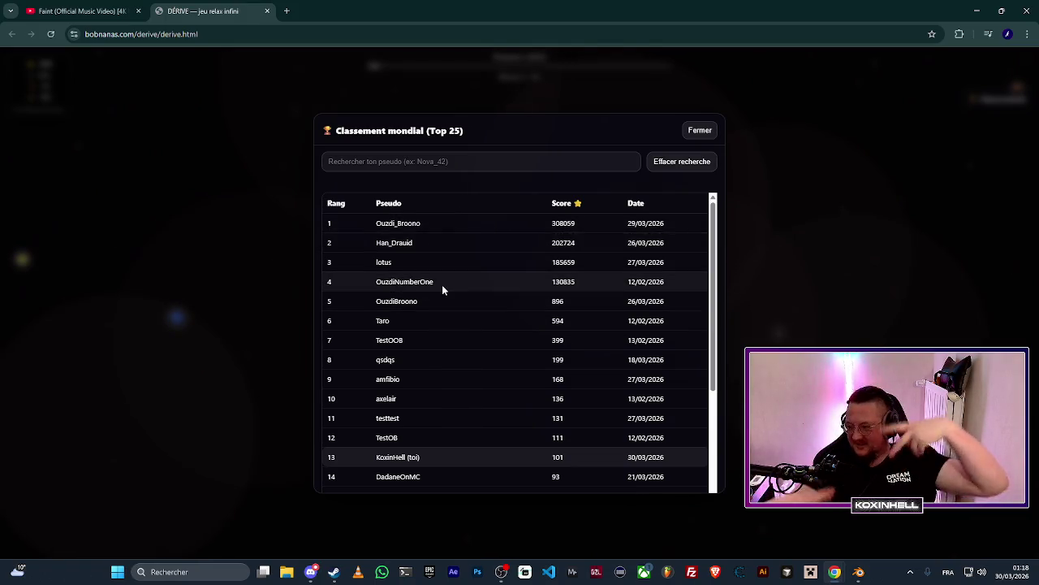
scroll(487, 296, "down", 2)
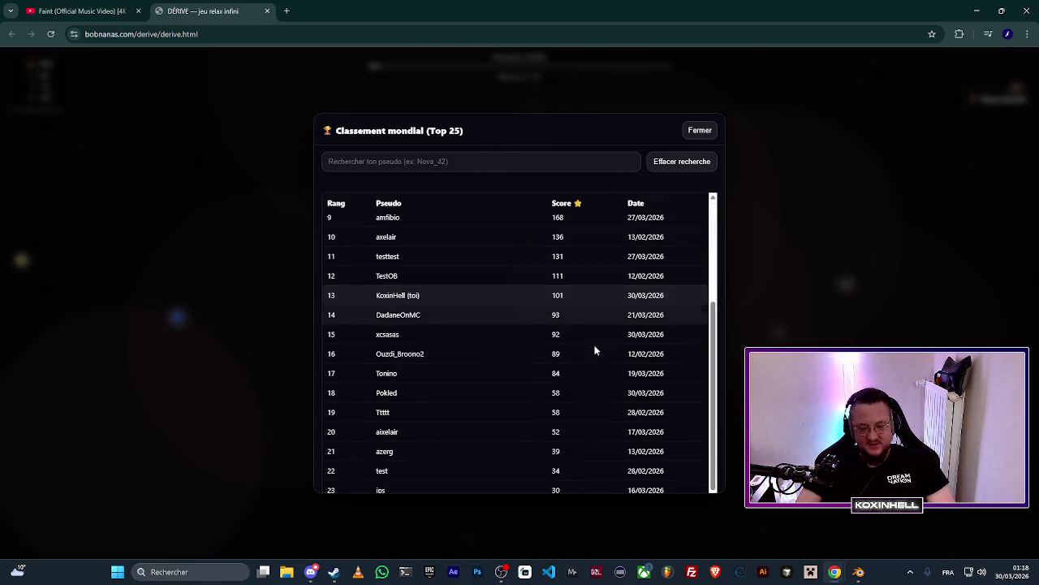
scroll(523, 388, "up", 2)
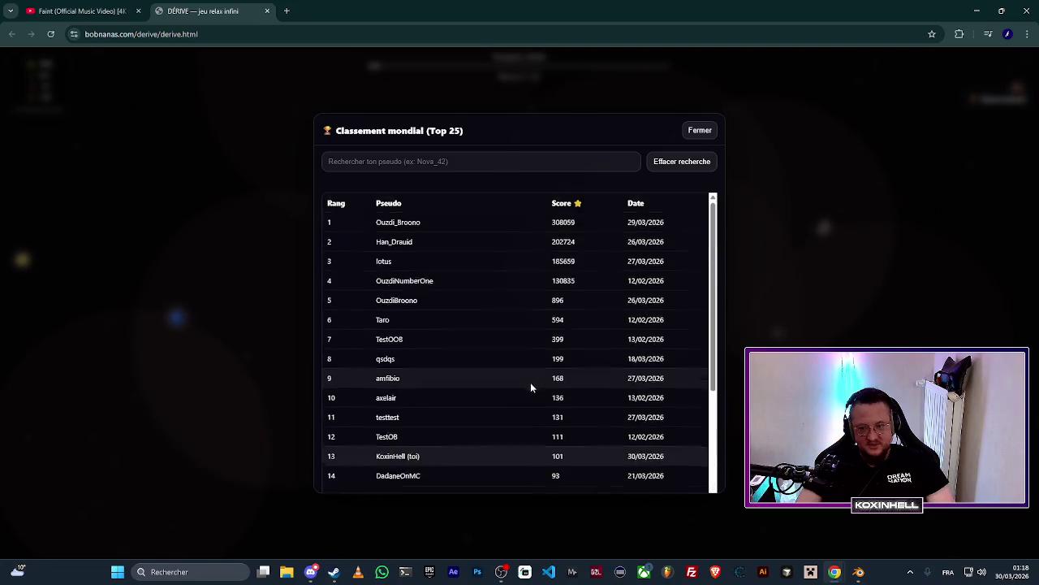
left_click(699, 131)
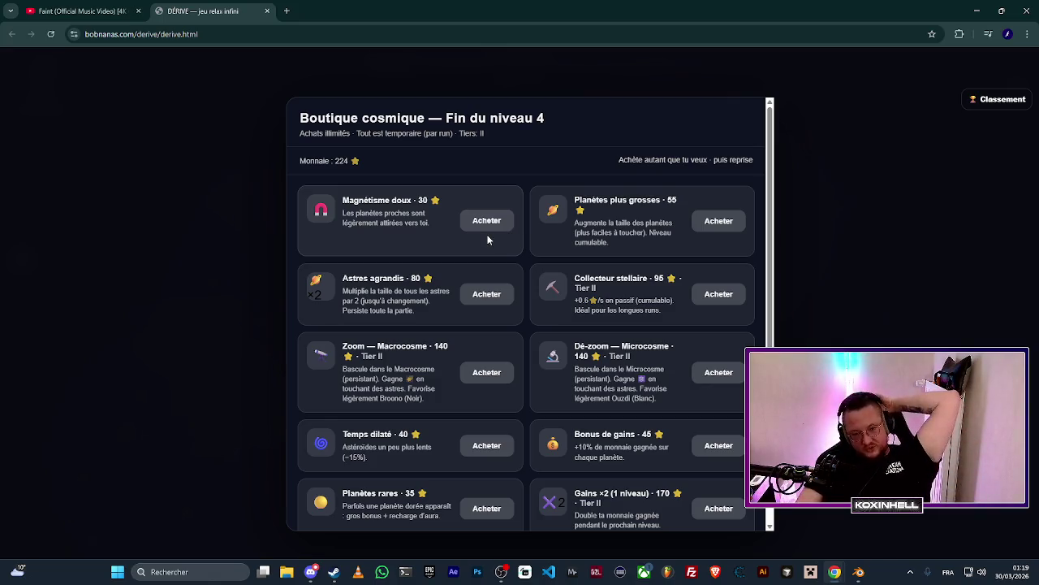
Buy the Gains ×2 and Bonus de gains upgrades in the Boutique cosmique.
scroll(491, 239, "down", 2)
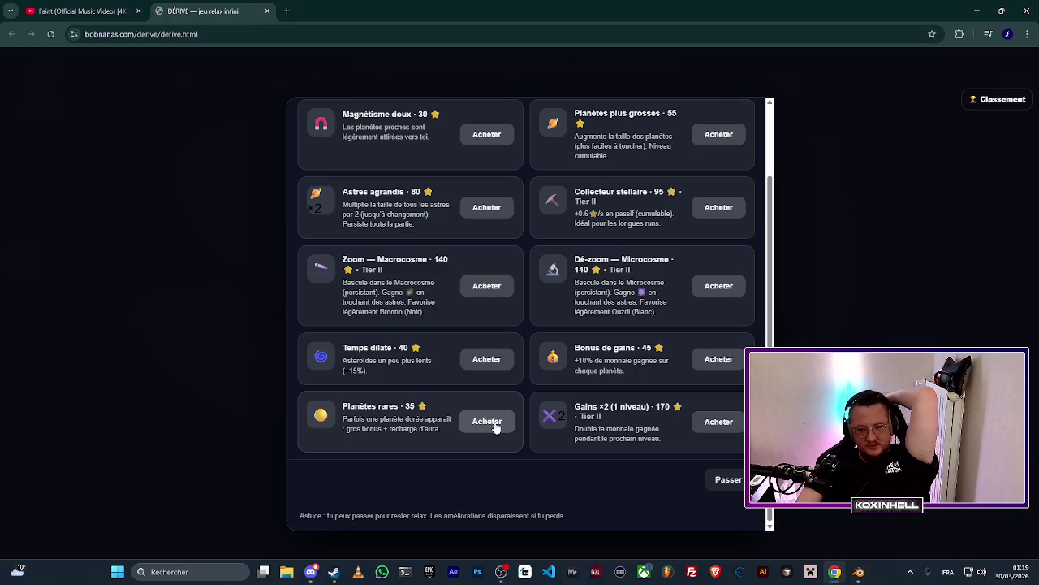
left_click(709, 422)
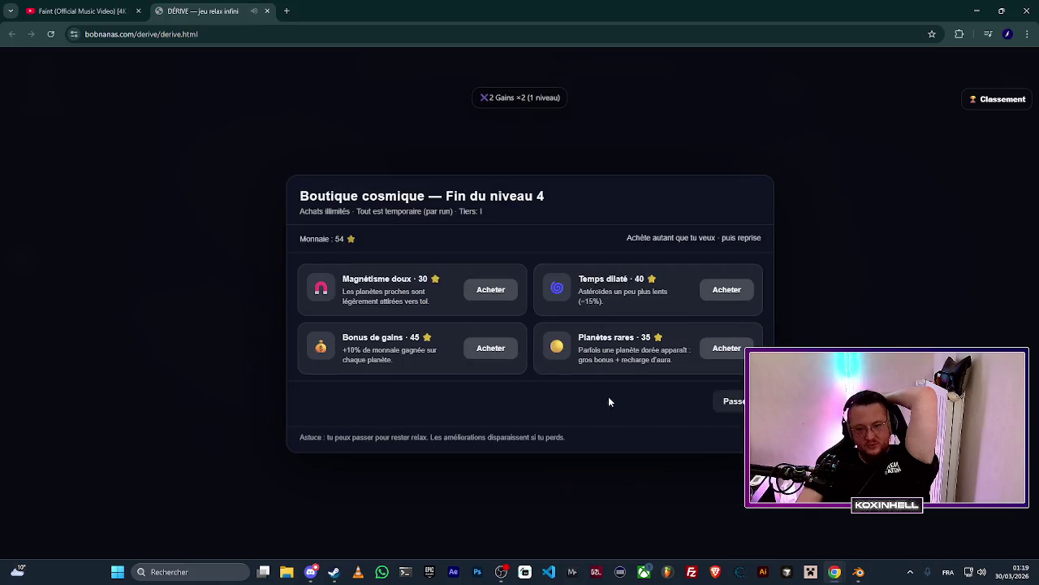
left_click(491, 348)
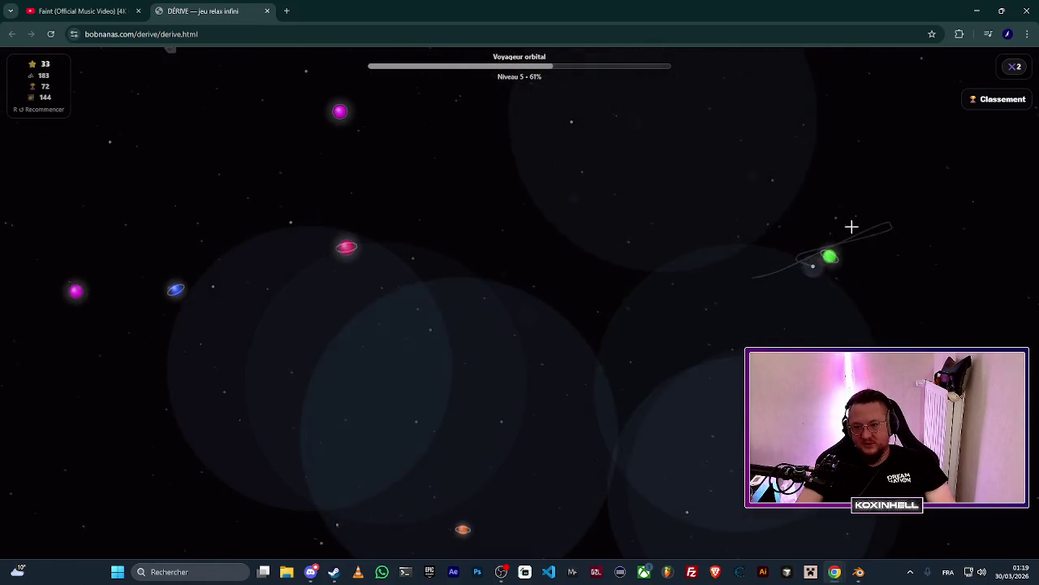
Collect the pink and blue planets to complete level 5.
left_click(341, 122)
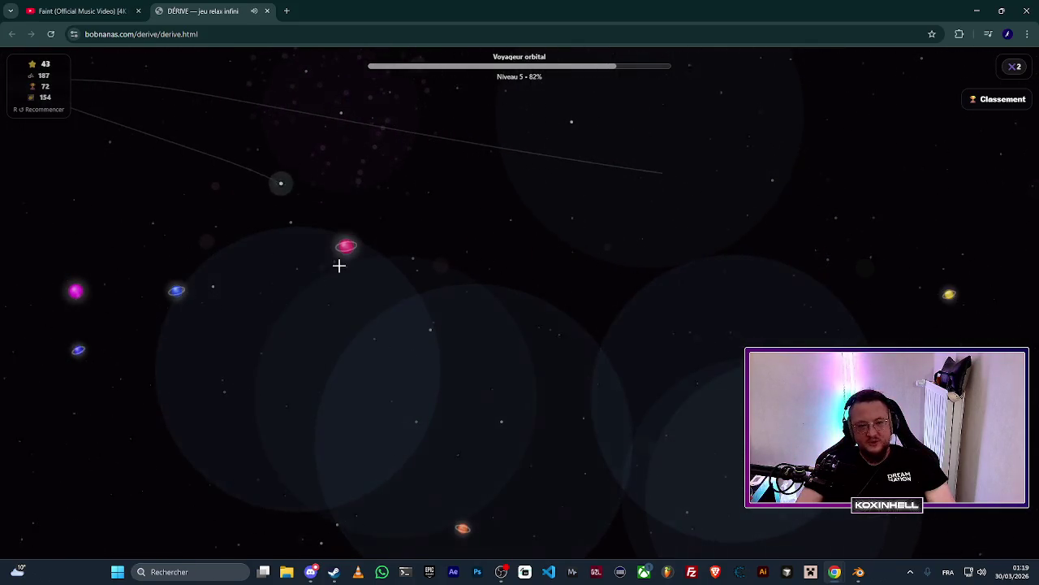
left_click(191, 300)
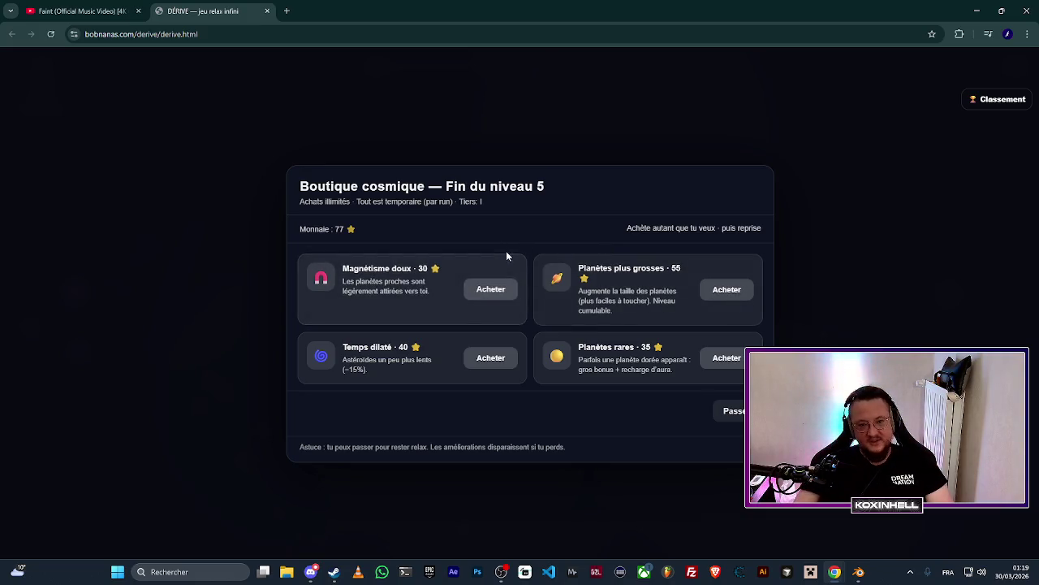
Buy Planètes rares and Magnétisme doux, then start level 6, Secteur 6 — Prismatique.
left_click(727, 357)
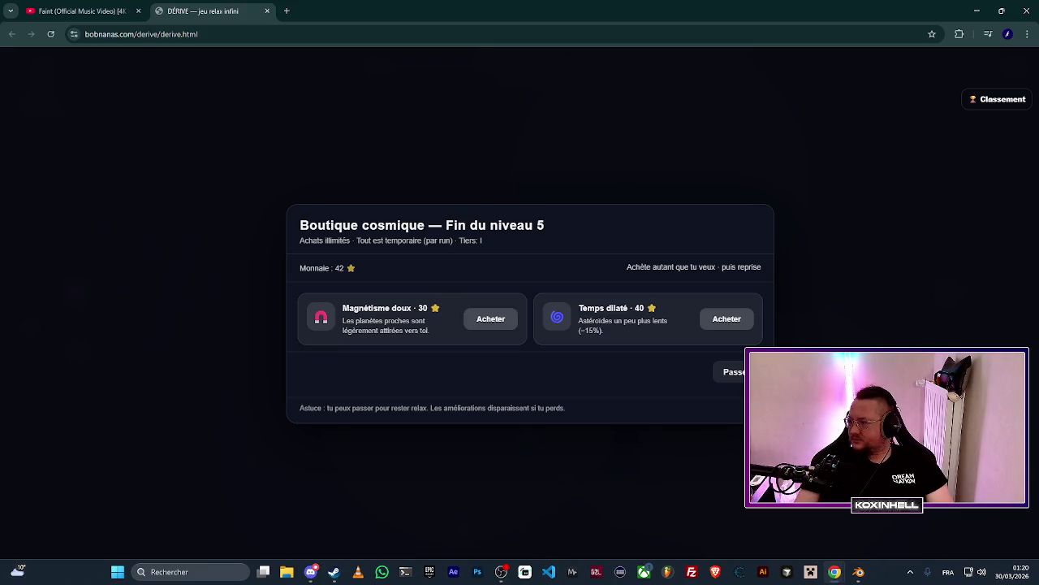
key("alt+Tab")
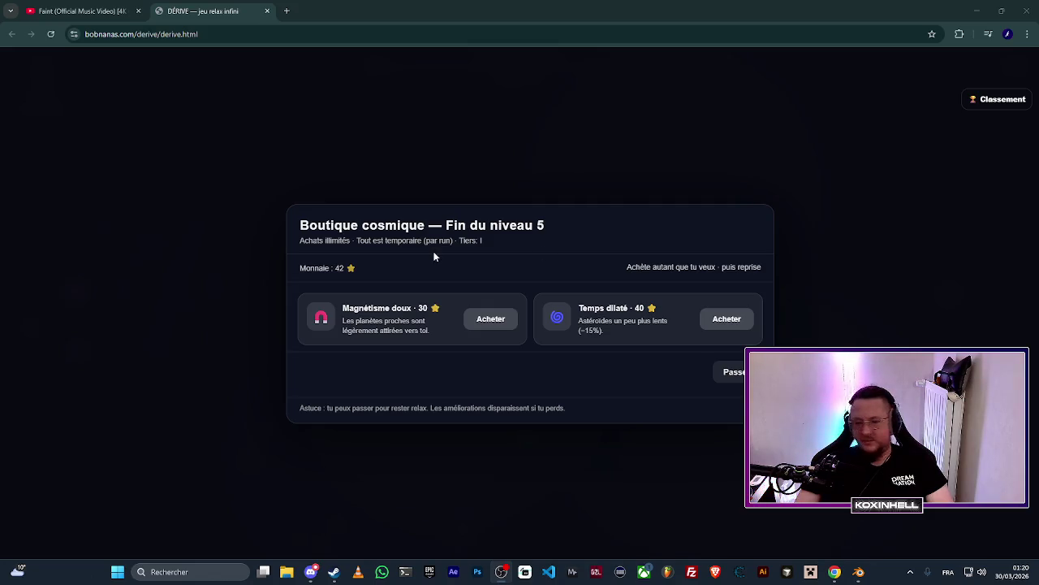
left_click(490, 319)
left_click(733, 371)
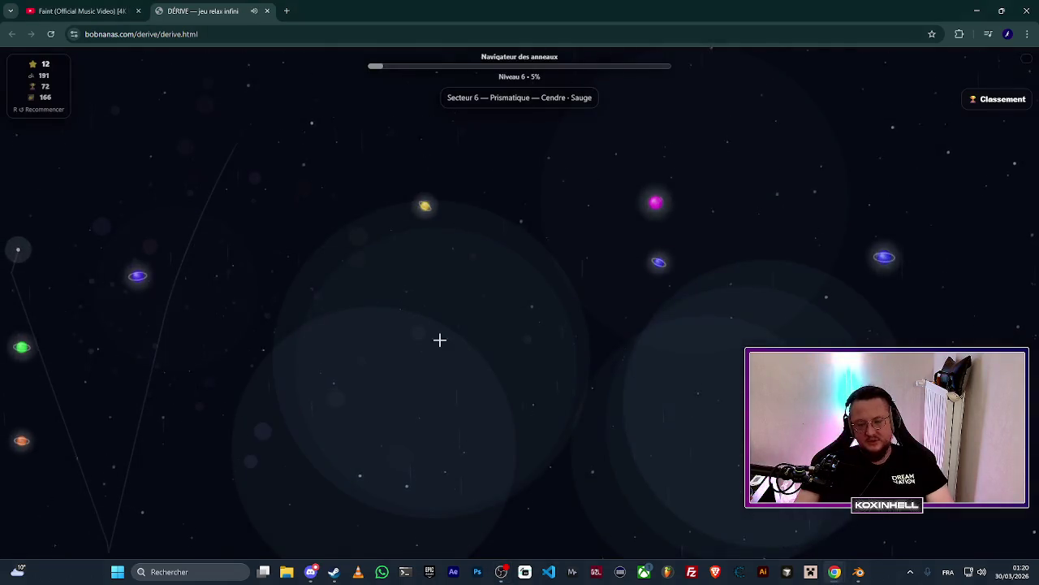
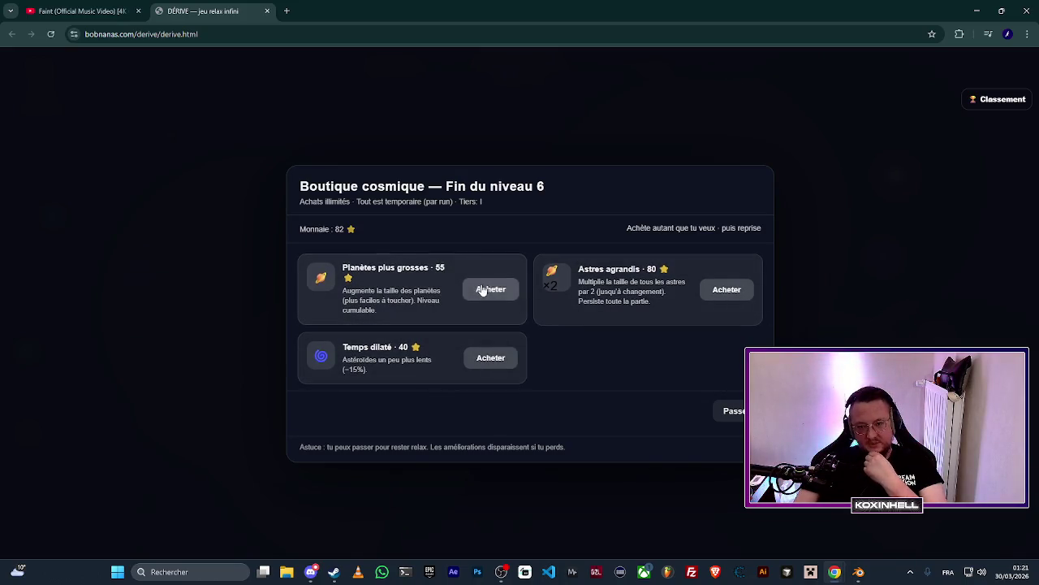
Buy the Astres agrandis upgrade, collect a yellow star, then reset the run to level 1.
left_click(731, 289)
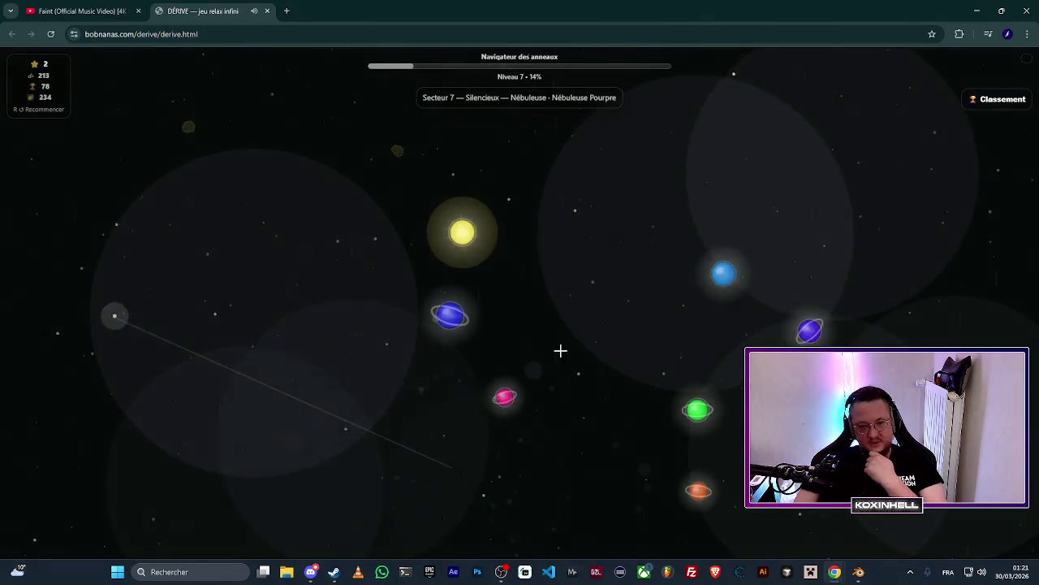
left_click(517, 211)
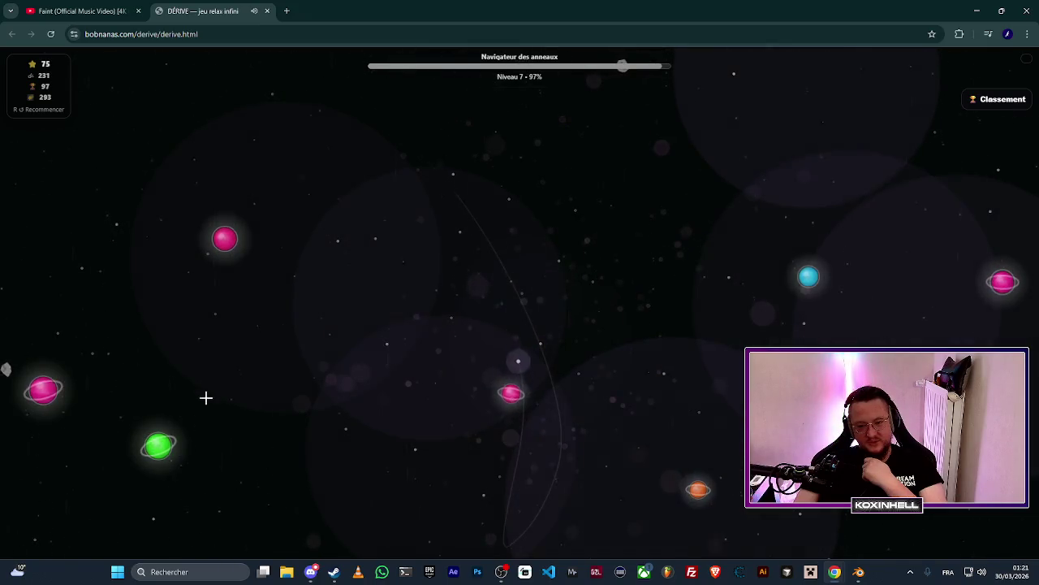
key("r")
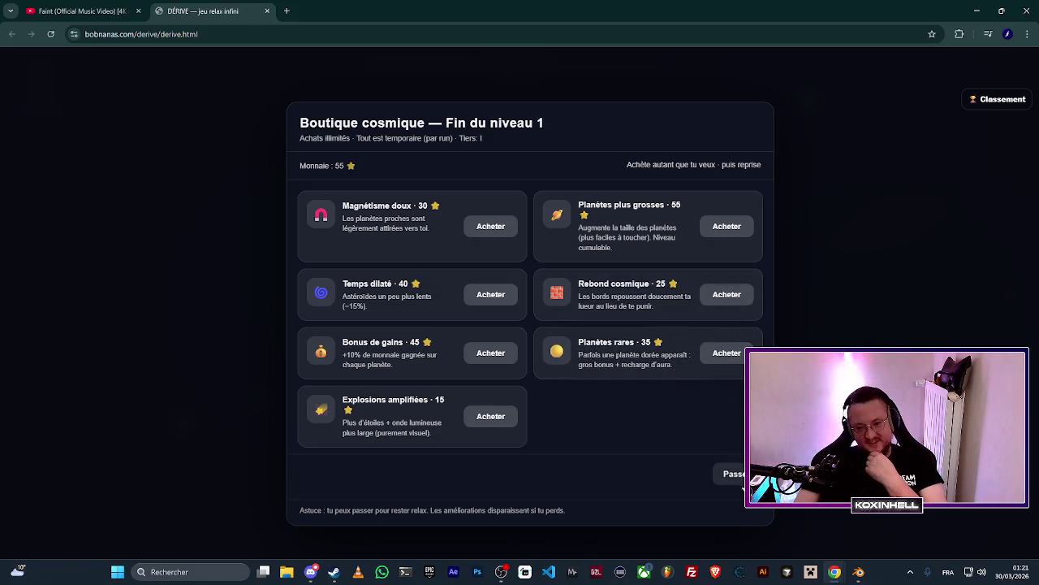
Skip the shop and clear level 2 by collecting the blue ringed and orange planets.
left_click(729, 473)
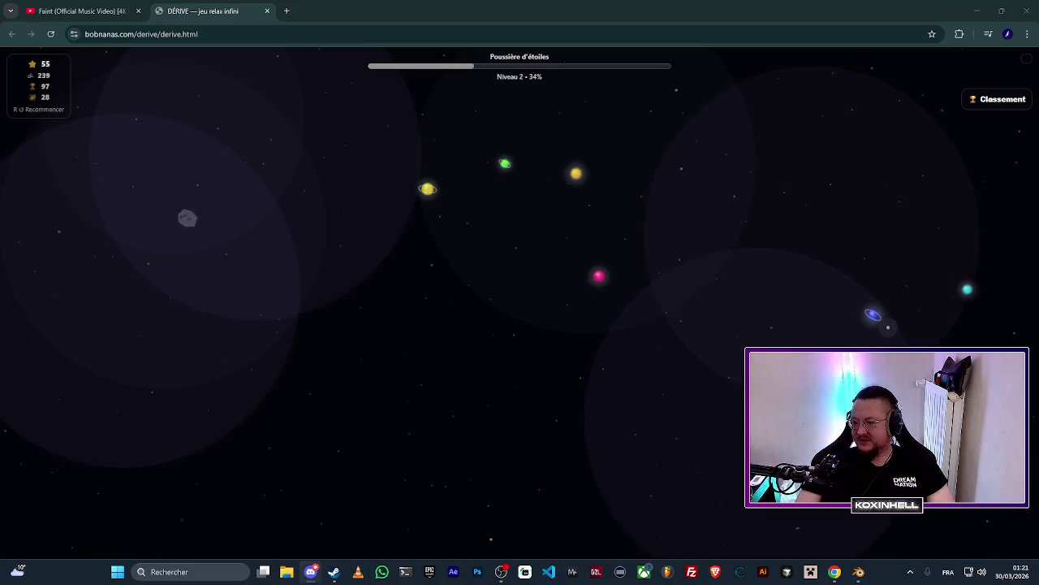
left_click(881, 319)
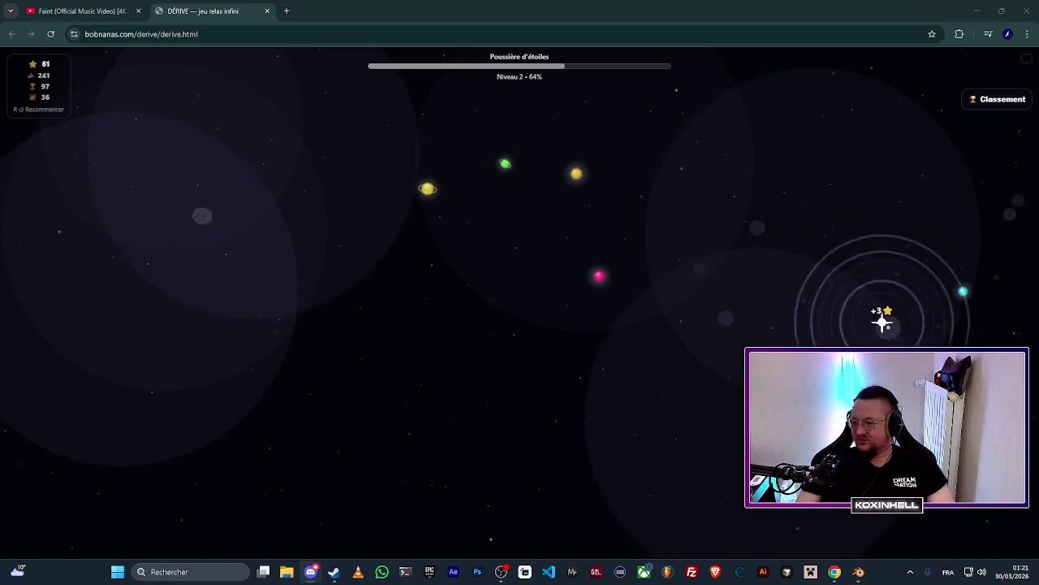
left_click(512, 30)
key("alt+Tab")
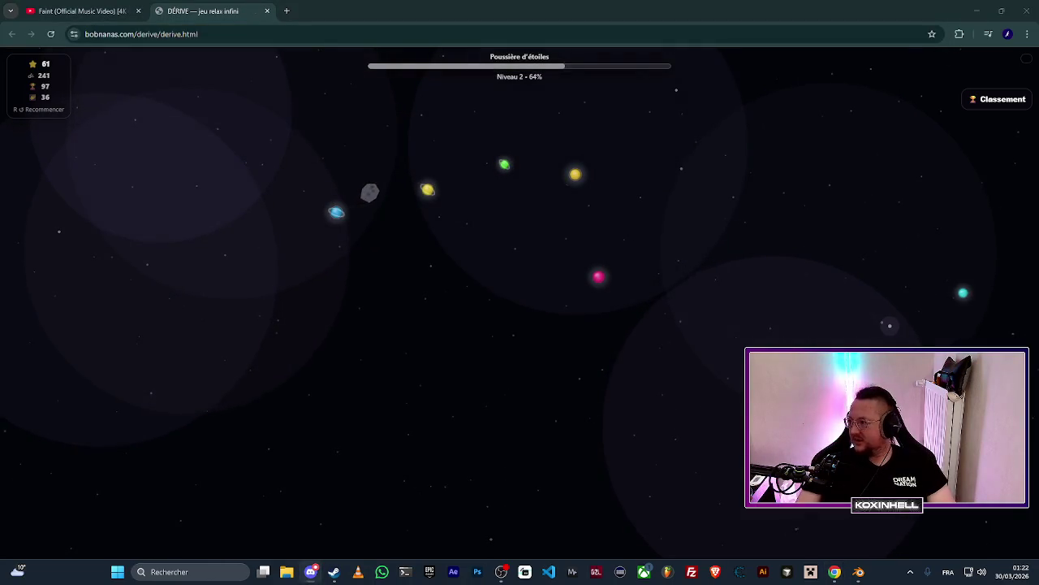
key("alt+Tab")
key("alt+Tab")
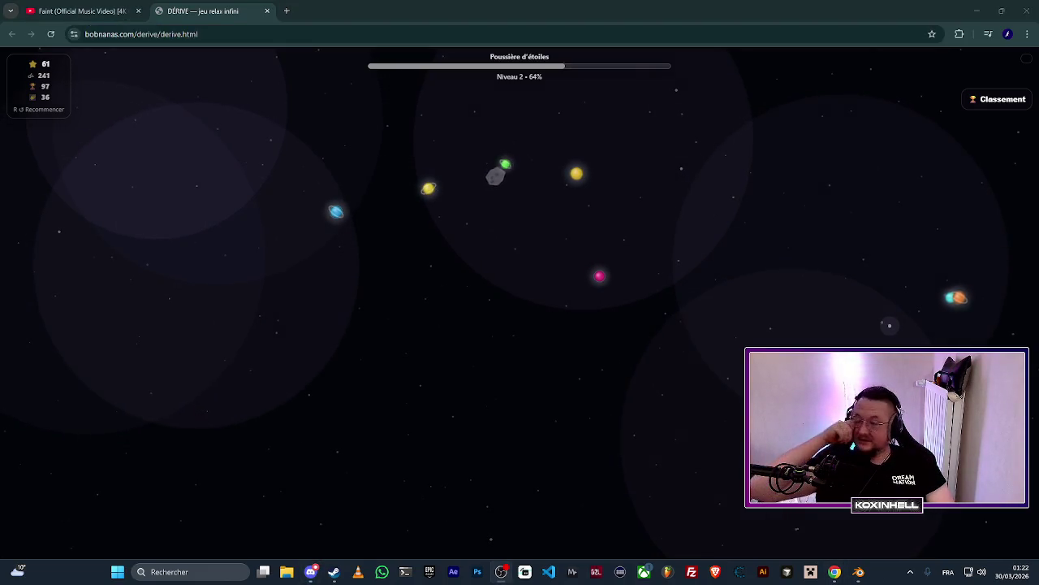
left_click(887, 327)
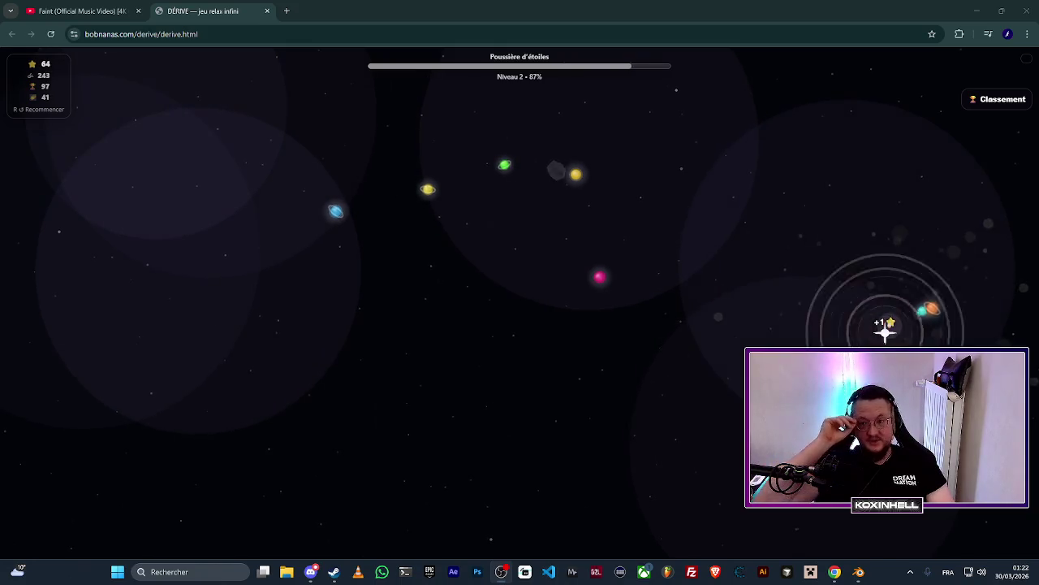
left_click(766, 329)
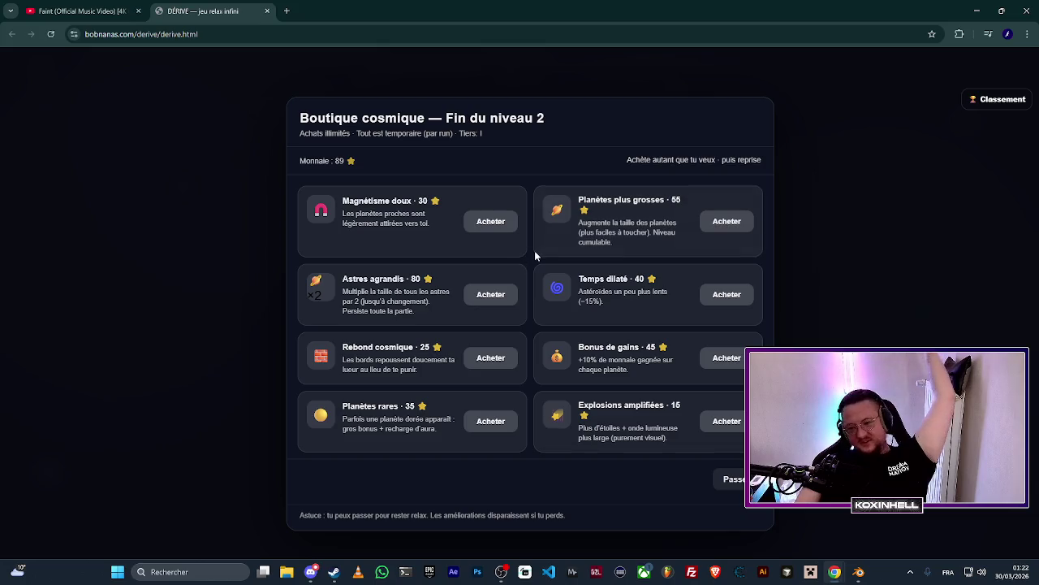
Close the Ubisoft, Rockstar North, Square Enix, game studios and Tencent tabs in Chrome.
key("ctrl+Tab")
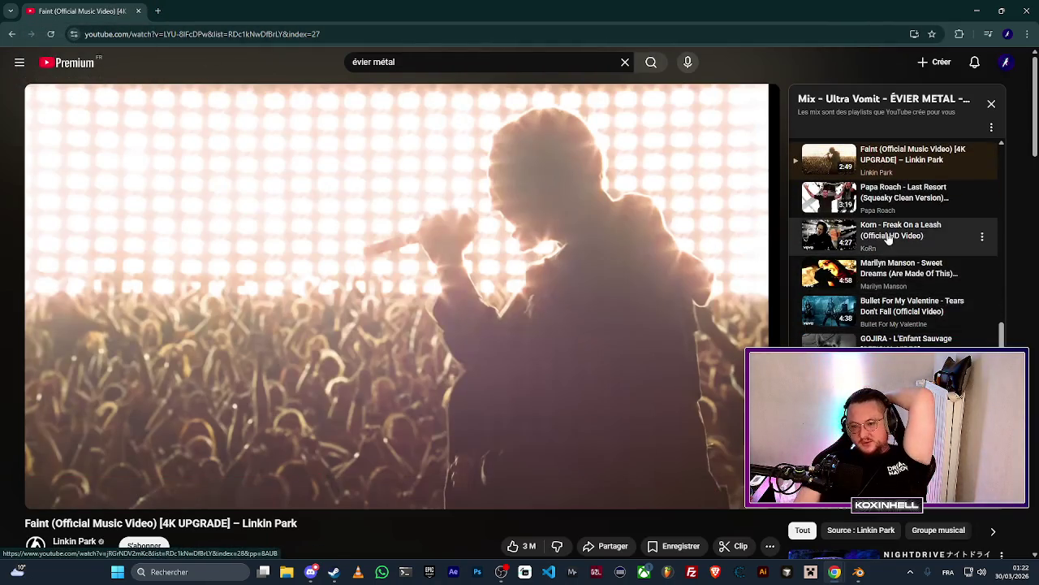
key("alt+Tab")
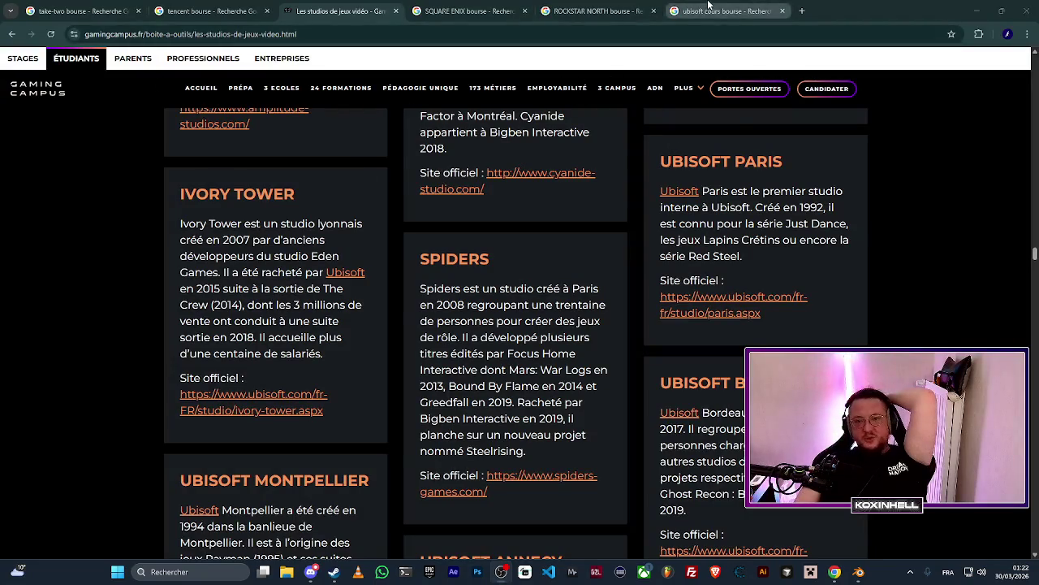
left_click(782, 11)
left_click(654, 11)
left_click(525, 10)
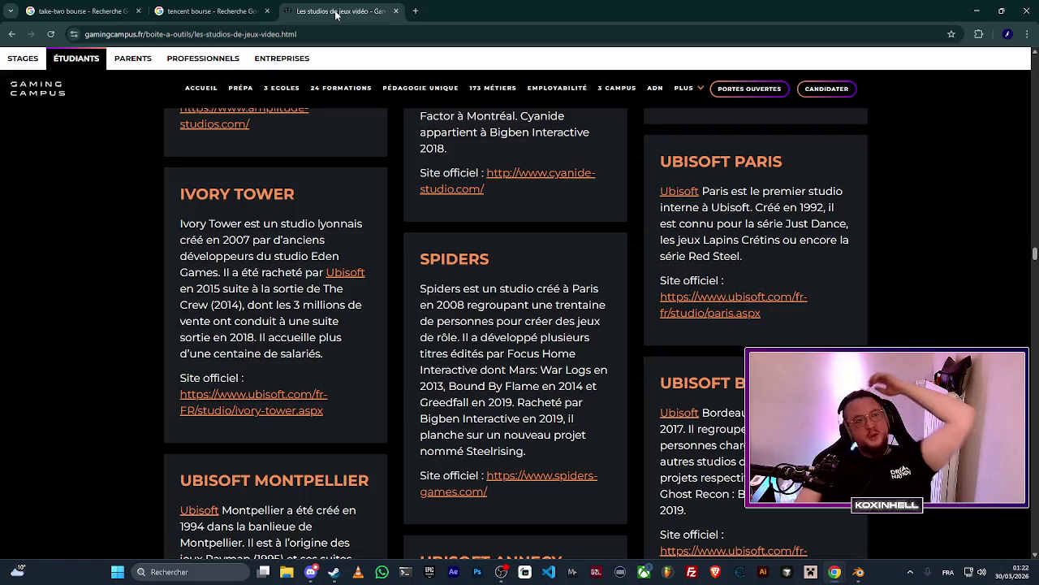
key("ctrl+w")
key("ctrl+w")
key("alt+Tab")
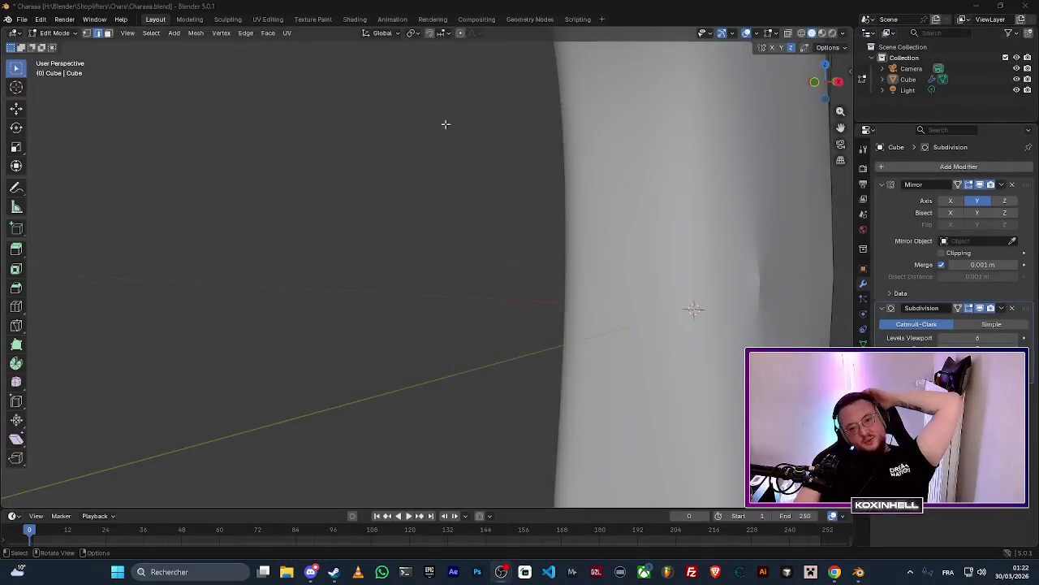
Orbit and zoom around the torso to inspect where its edge loops meet.
scroll(560, 224, "down", 4)
scroll(494, 225, "up", 4)
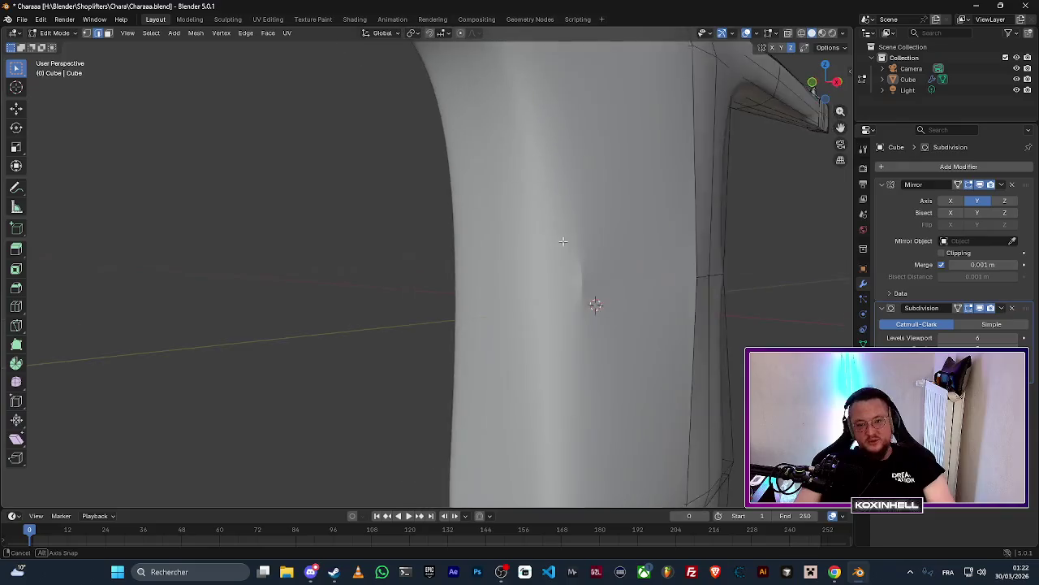
mouse_move(563, 241)
left_mouse_down()
mouse_move(427, 223)
mouse_move(661, 249)
mouse_move(600, 254)
mouse_move(590, 287)
mouse_move(541, 298)
mouse_move(420, 274)
mouse_move(422, 338)
mouse_move(447, 365)
mouse_move(478, 360)
left_mouse_up()
scroll(433, 370, "down", 5)
scroll(478, 361, "up", 5)
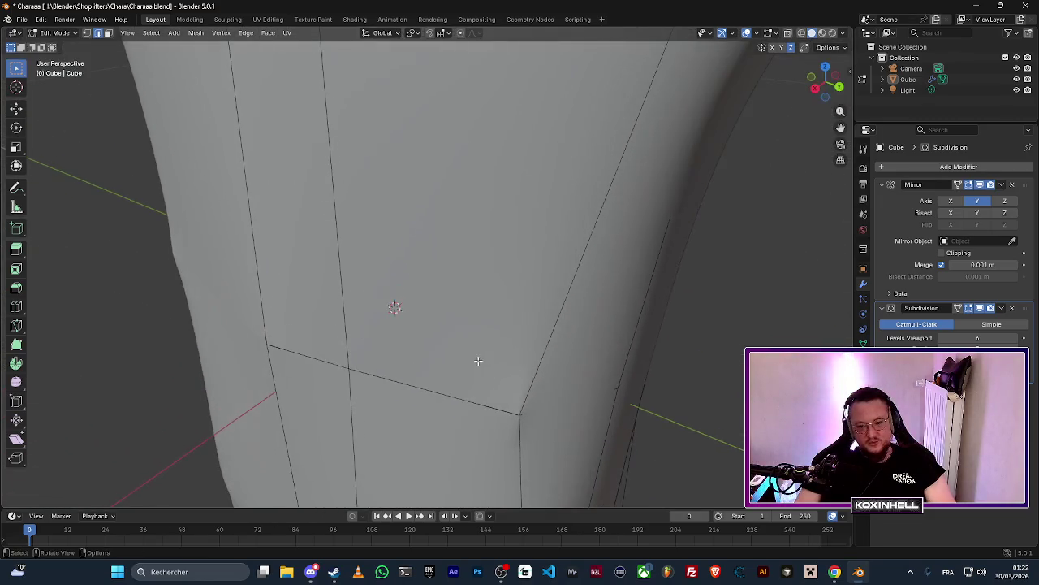
left_click_drag(546, 402, 447, 260)
scroll(448, 260, "up", 4)
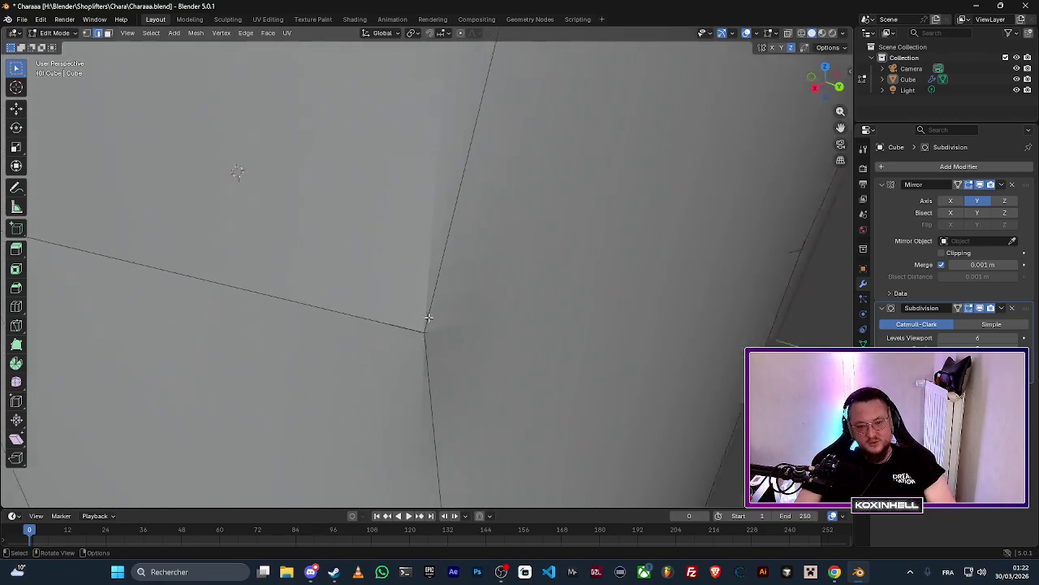
mouse_move(458, 340)
left_mouse_down()
mouse_move(476, 366)
mouse_move(554, 246)
mouse_move(543, 195)
mouse_move(524, 249)
left_mouse_up()
scroll(524, 249, "down", 10)
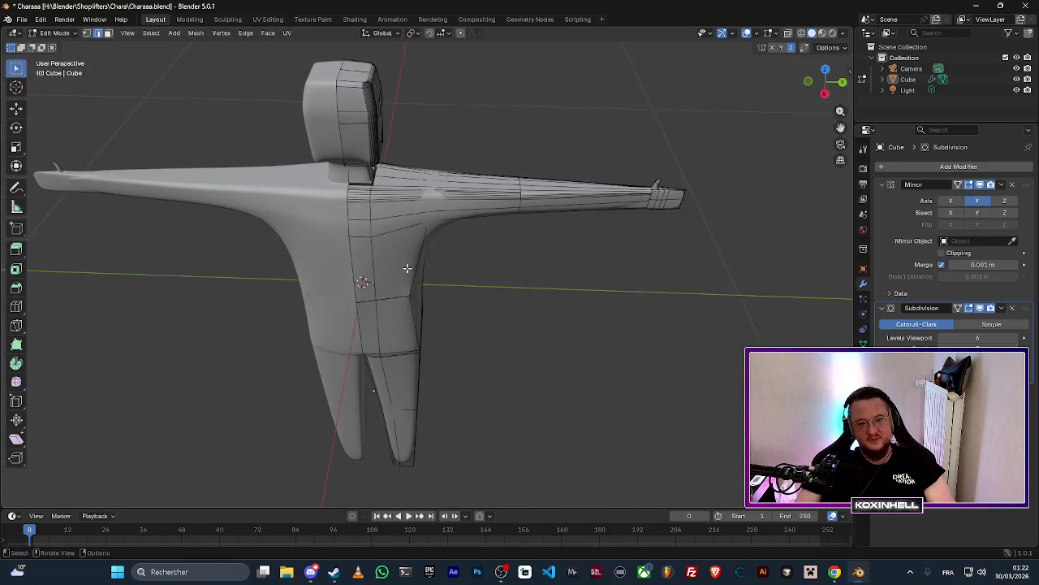
From the front view, inspect the legs close up, then switch shading to Wireframe.
key("KP_1")
mouse_move(407, 267)
left_mouse_down()
mouse_move(387, 281)
mouse_move(427, 236)
mouse_move(429, 206)
left_mouse_up()
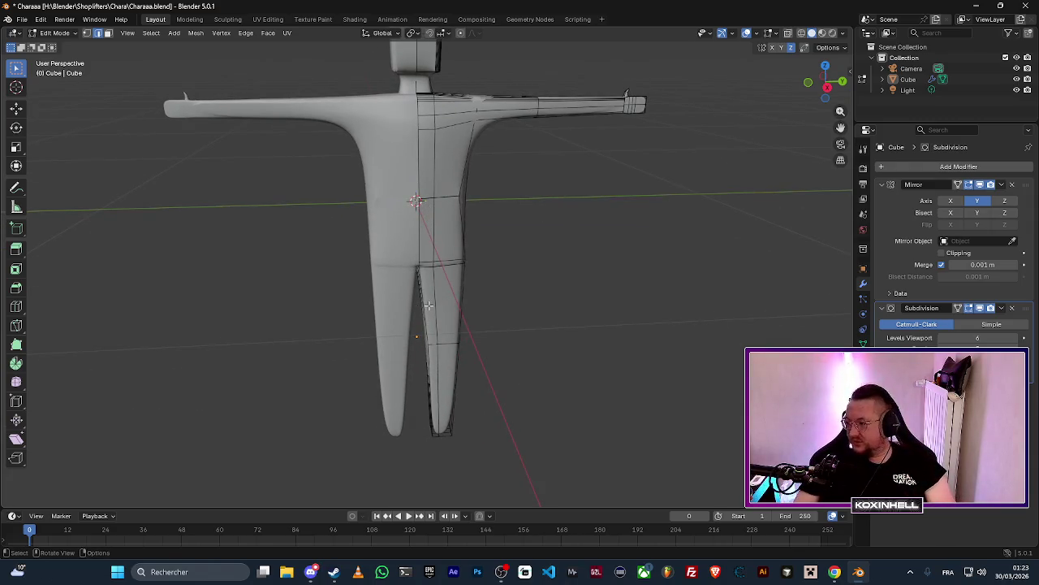
scroll(428, 305, "up", 10)
mouse_move(445, 244)
left_mouse_down()
mouse_move(493, 229)
mouse_move(492, 241)
left_mouse_up()
scroll(492, 241, "down", 8)
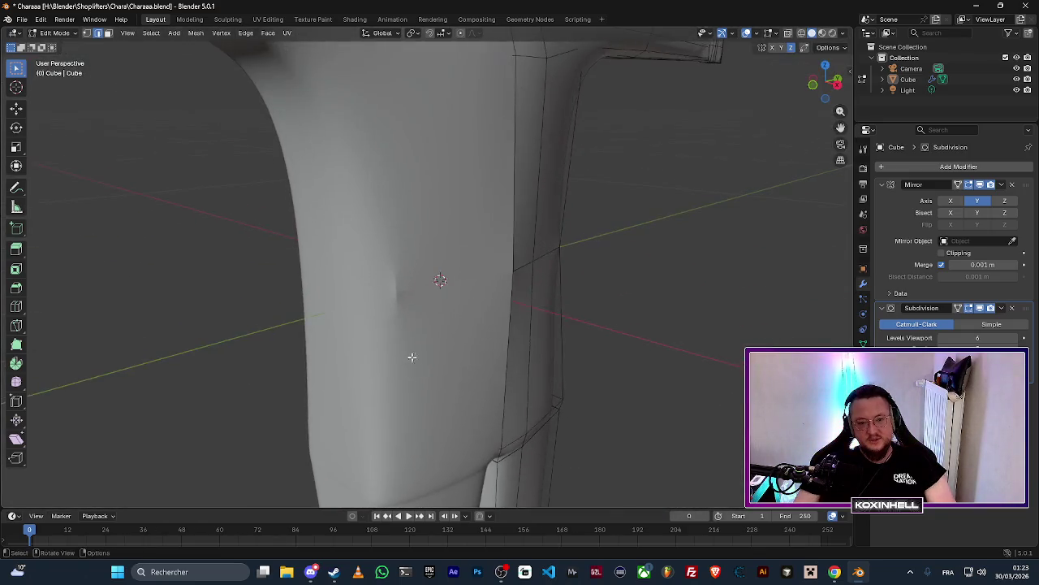
scroll(412, 356, "up", 8)
mouse_move(354, 346)
left_mouse_down()
mouse_move(448, 251)
mouse_move(359, 255)
mouse_move(514, 263)
mouse_move(647, 202)
left_mouse_up()
scroll(585, 225, "down", 5)
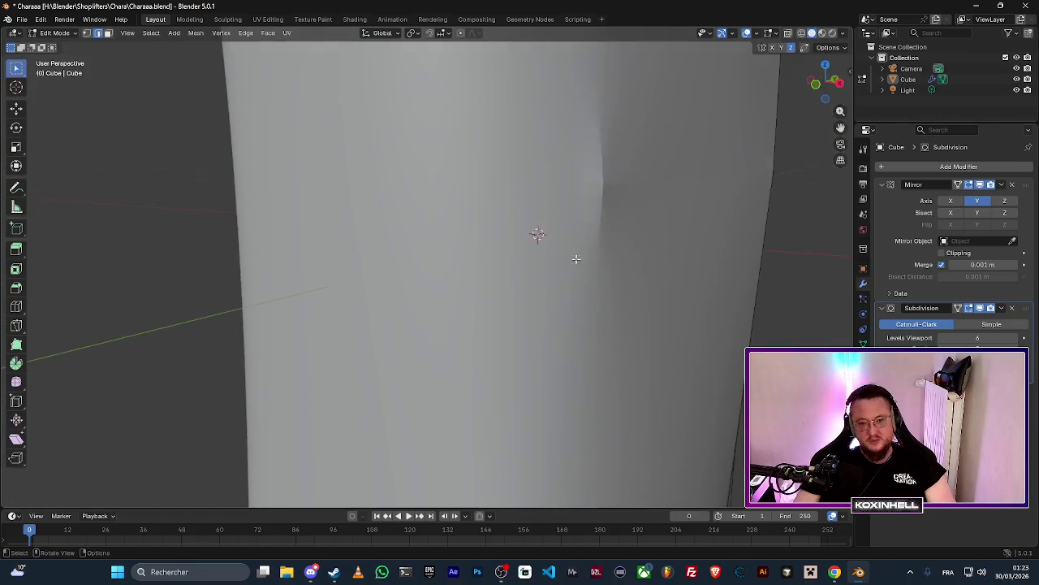
mouse_move(575, 258)
left_mouse_down()
mouse_move(622, 225)
mouse_move(501, 330)
left_mouse_up()
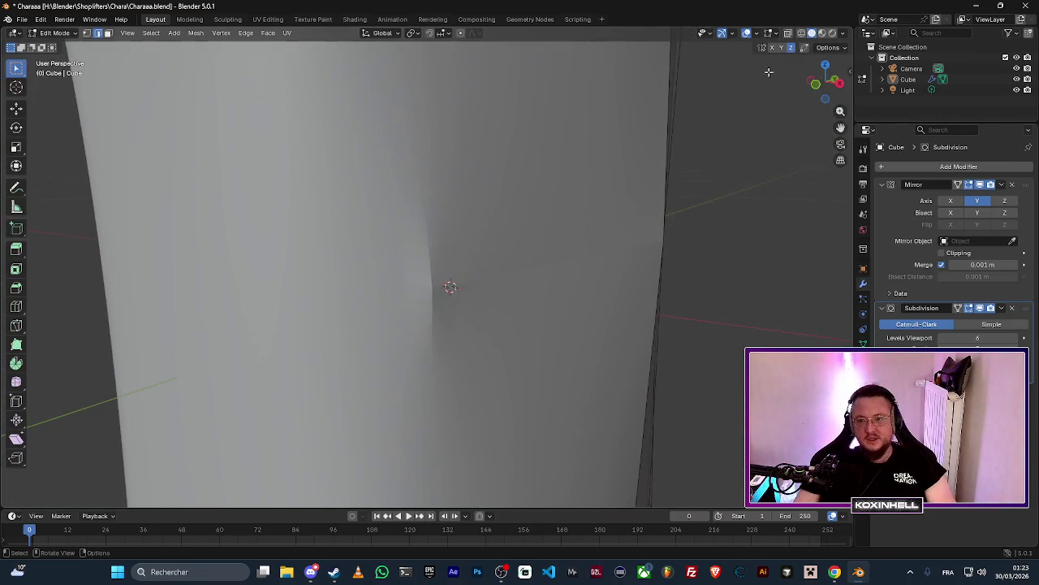
left_click(802, 34)
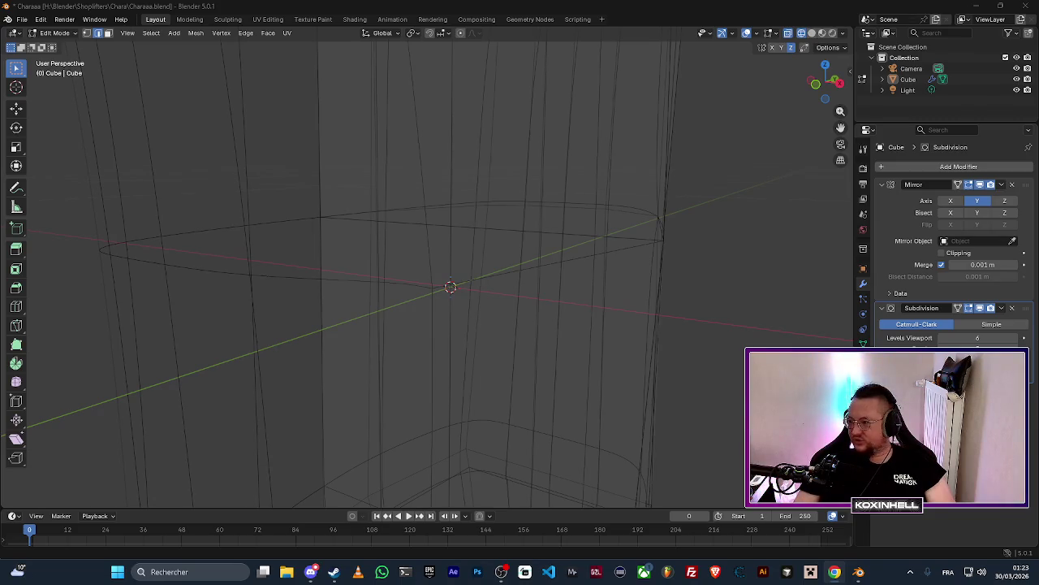
Switch to vertex select mode and view the wireframe legs from below.
key("alt+Tab")
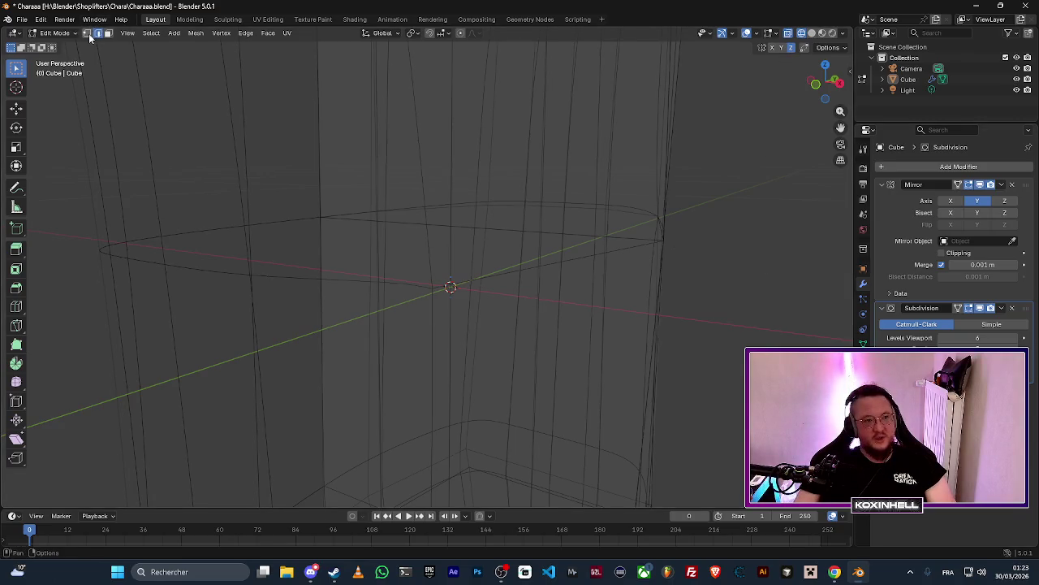
left_click(87, 34)
mouse_move(494, 244)
left_mouse_down()
mouse_move(464, 251)
mouse_move(592, 277)
mouse_move(677, 352)
left_mouse_up()
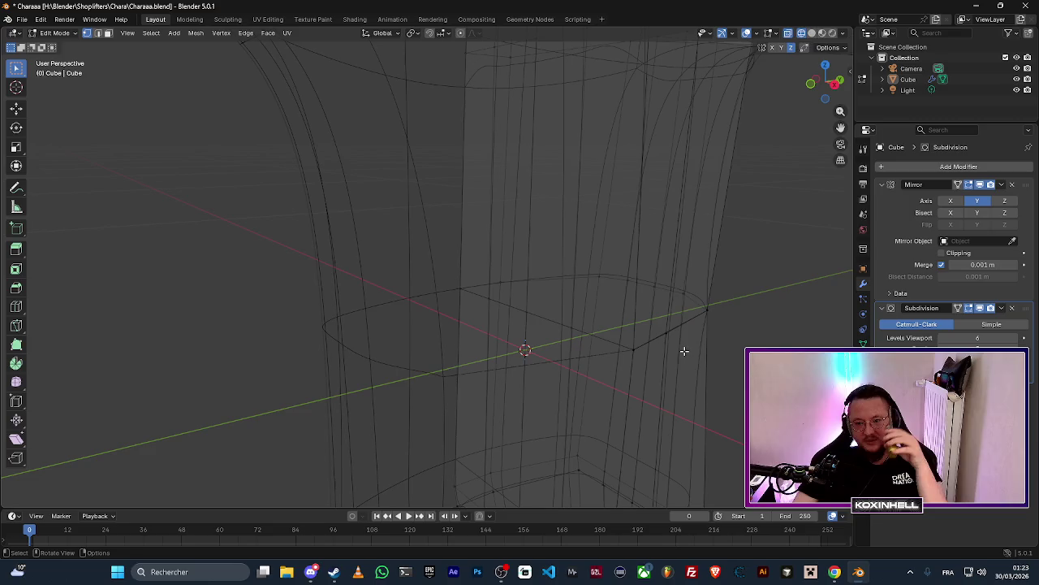
mouse_move(684, 350)
left_mouse_down()
mouse_move(682, 341)
mouse_move(674, 381)
mouse_move(656, 401)
mouse_move(608, 313)
mouse_move(594, 309)
mouse_move(546, 235)
mouse_move(564, 249)
mouse_move(543, 254)
left_mouse_up()
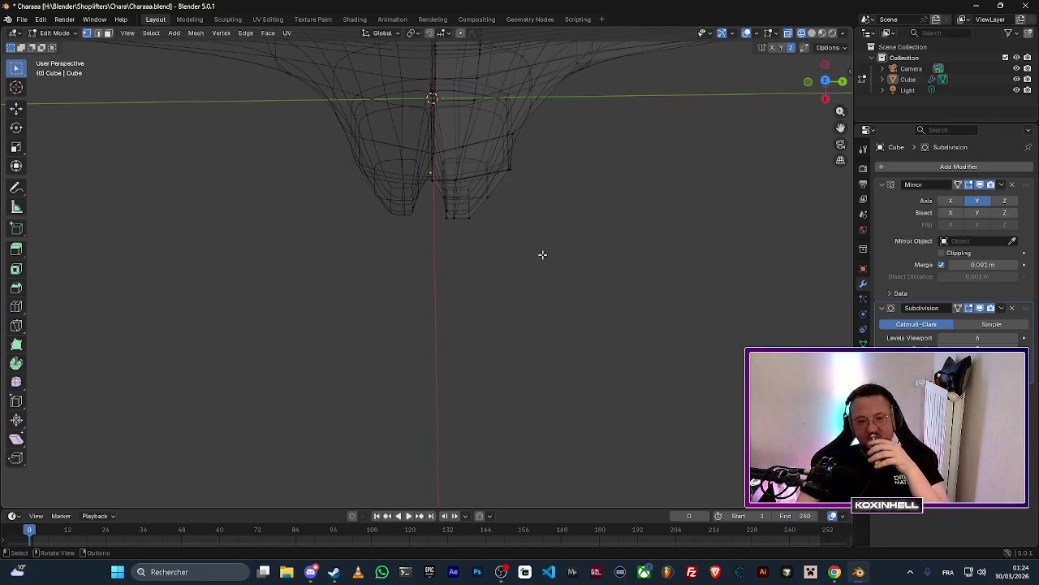
mouse_move(552, 211)
left_mouse_down()
mouse_move(538, 223)
mouse_move(560, 167)
left_mouse_up()
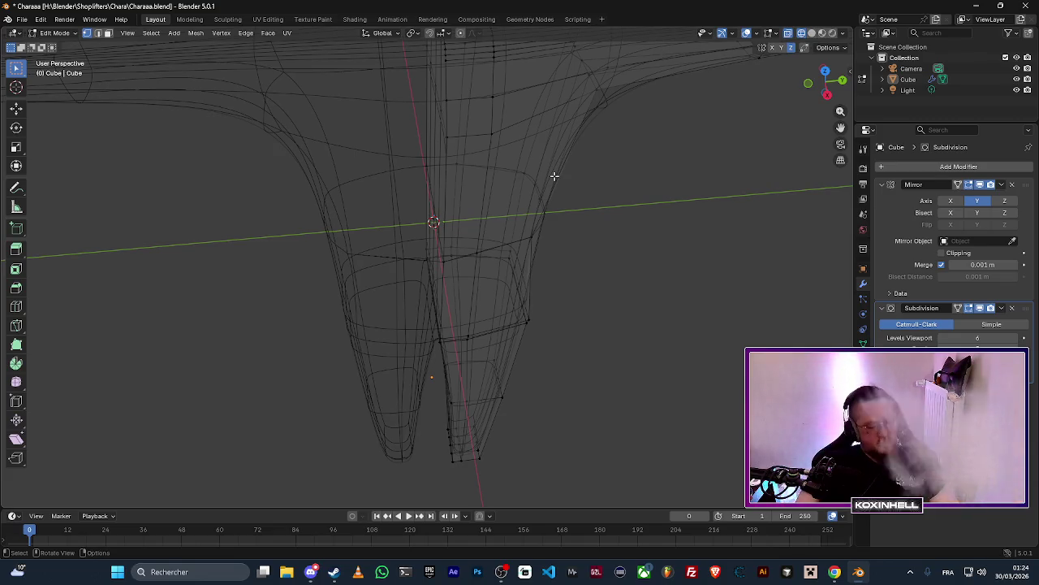
Select the vertex at the side of the hip and nudge it outward, turning X-ray off.
right_click(588, 255)
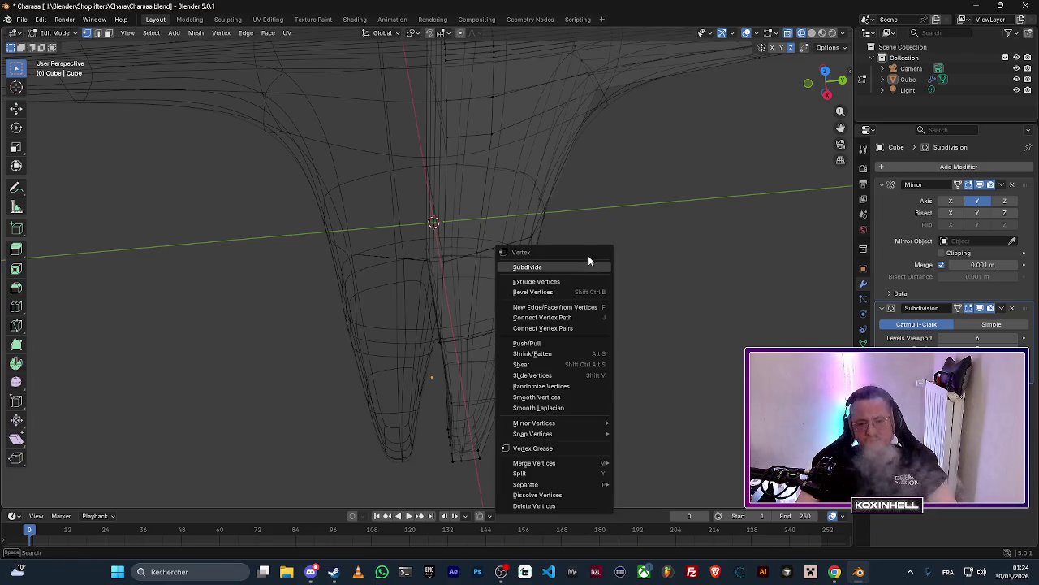
scroll(614, 227, "up", 3)
mouse_move(596, 202)
left_mouse_down()
mouse_move(575, 216)
mouse_move(582, 182)
mouse_move(621, 188)
mouse_move(620, 257)
mouse_move(504, 330)
mouse_move(546, 379)
mouse_move(457, 336)
mouse_move(578, 418)
mouse_move(376, 207)
mouse_move(479, 316)
mouse_move(415, 218)
mouse_move(511, 376)
mouse_move(406, 370)
mouse_move(547, 304)
mouse_move(501, 324)
mouse_move(443, 322)
mouse_move(487, 336)
mouse_move(501, 279)
left_mouse_up()
left_click(509, 285)
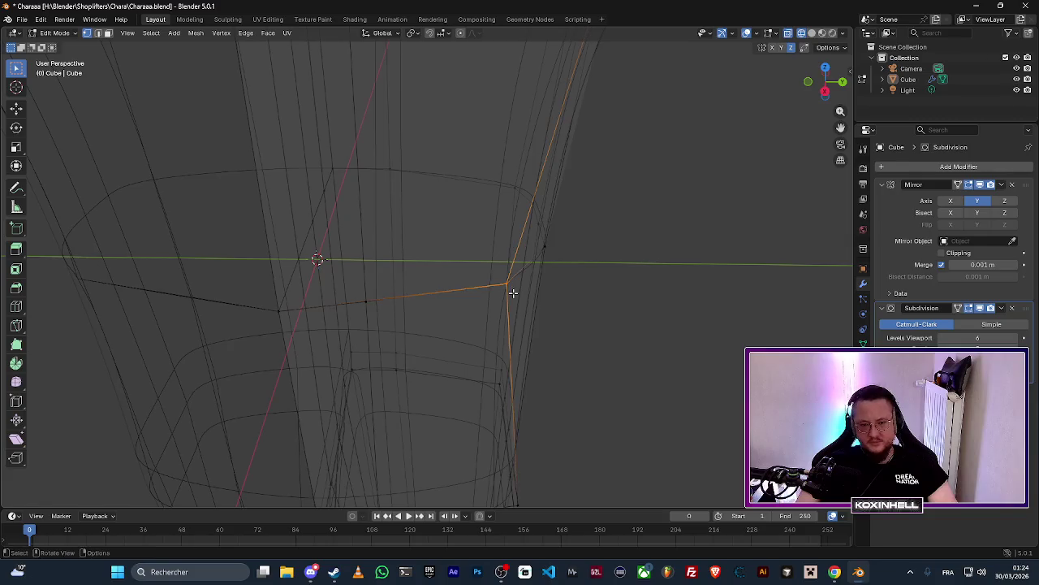
key("g")
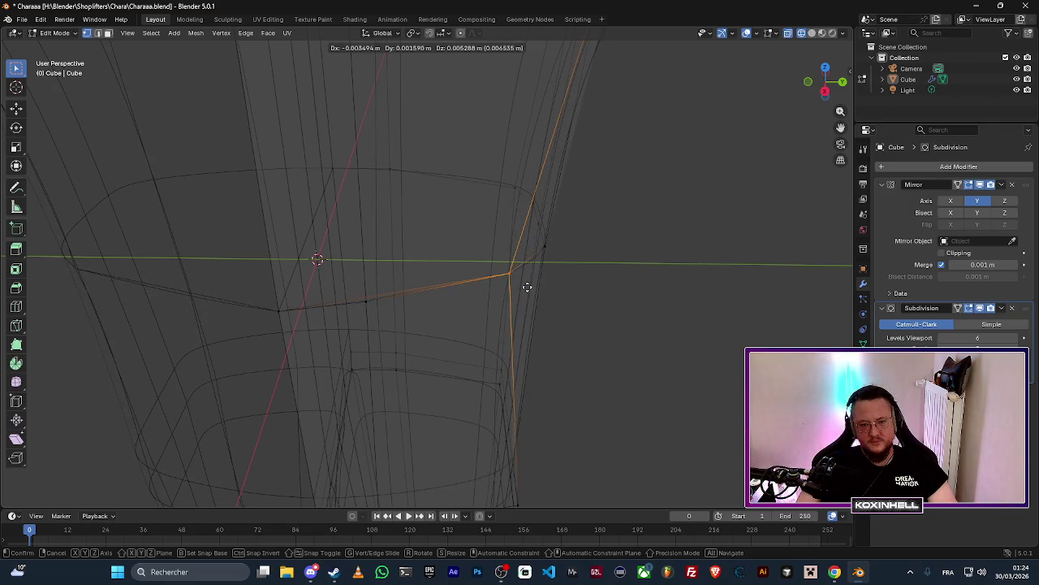
left_click(537, 294)
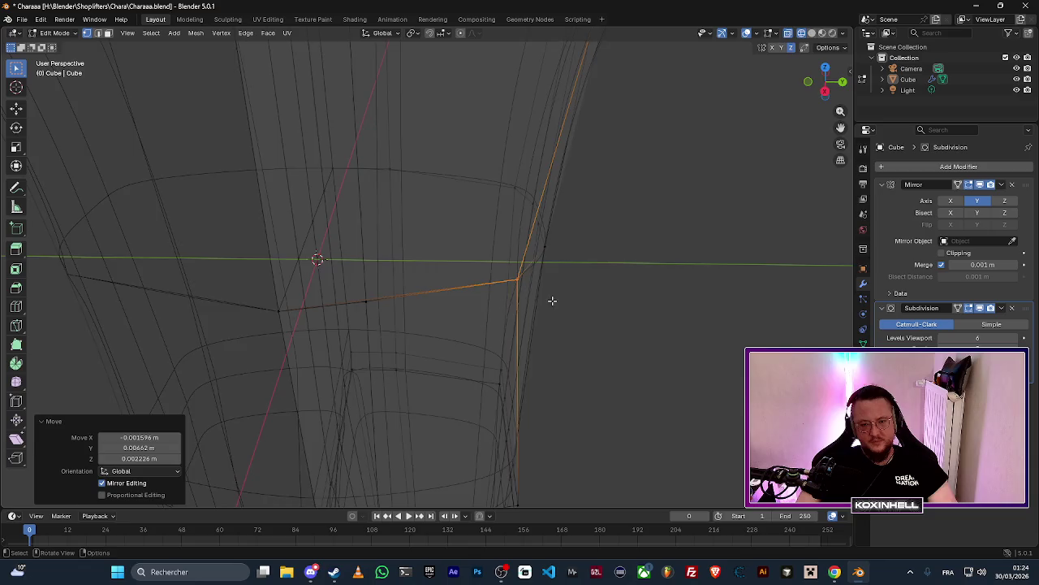
key("alt+z")
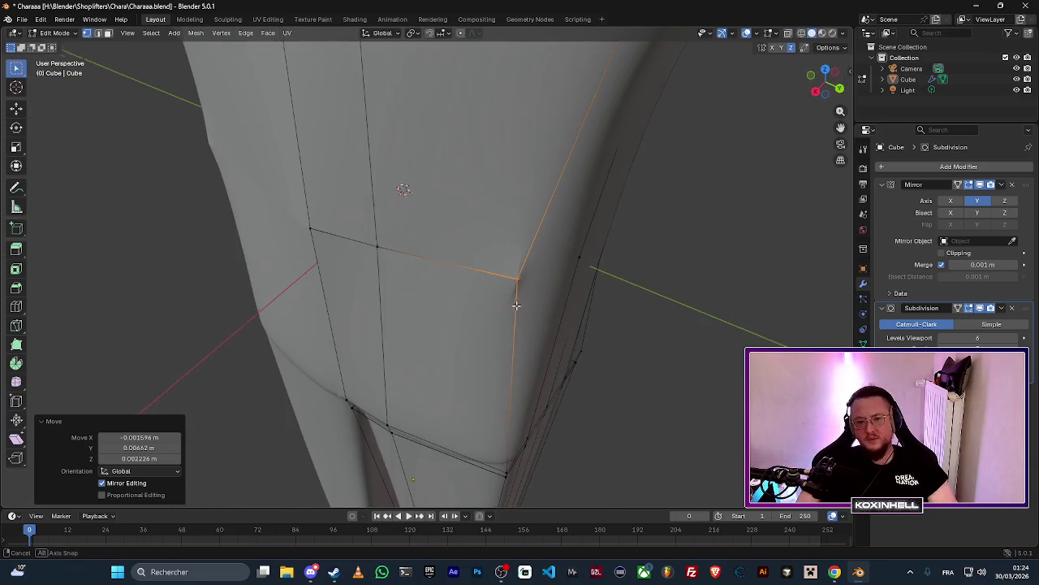
key("g")
left_click(540, 294)
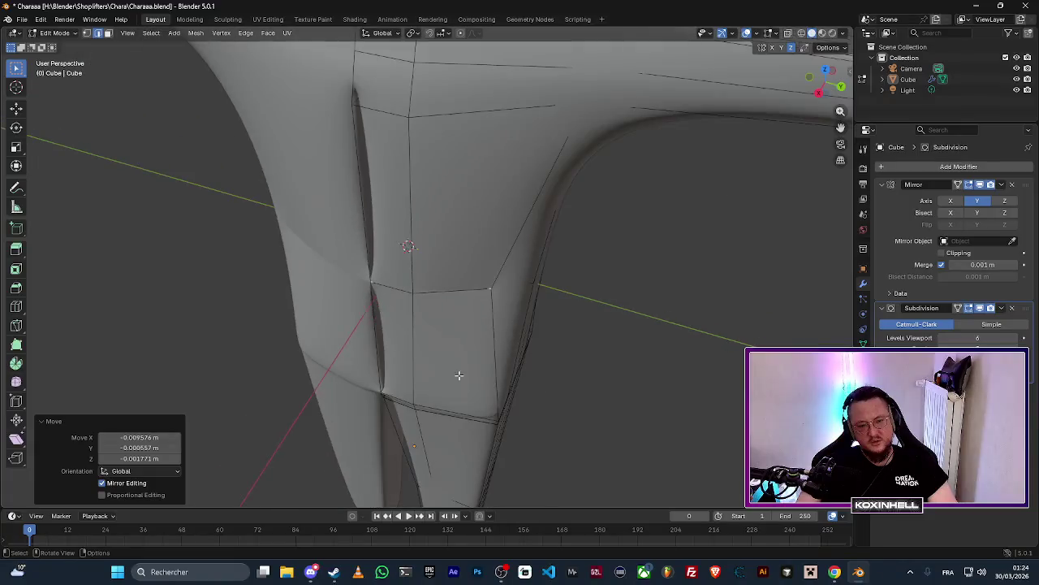
Show the mesh as Wireframe and inspect the side of the torso.
scroll(459, 374, "down", 5)
scroll(463, 283, "up", 5)
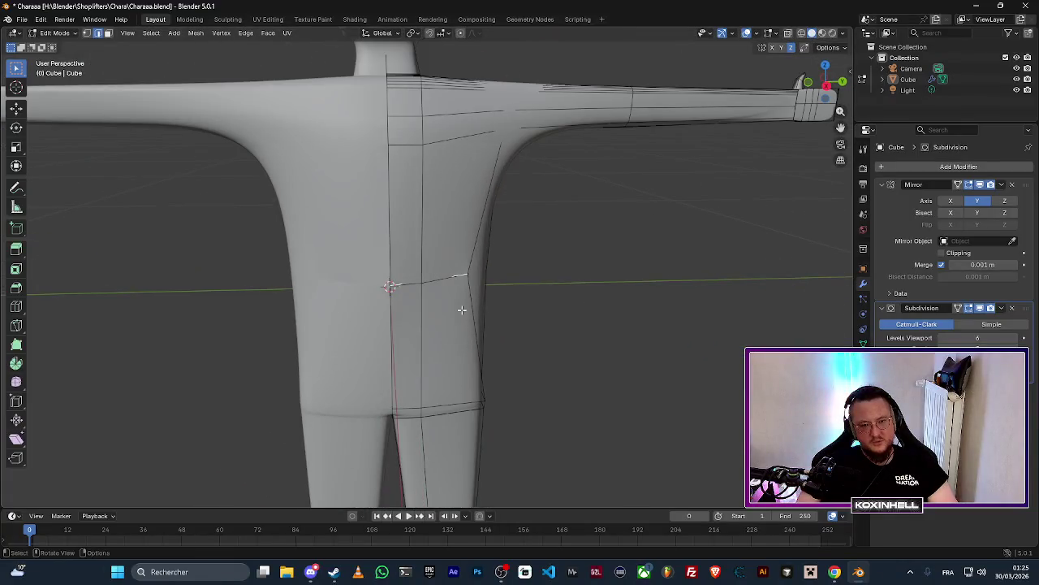
scroll(461, 309, "up", 6)
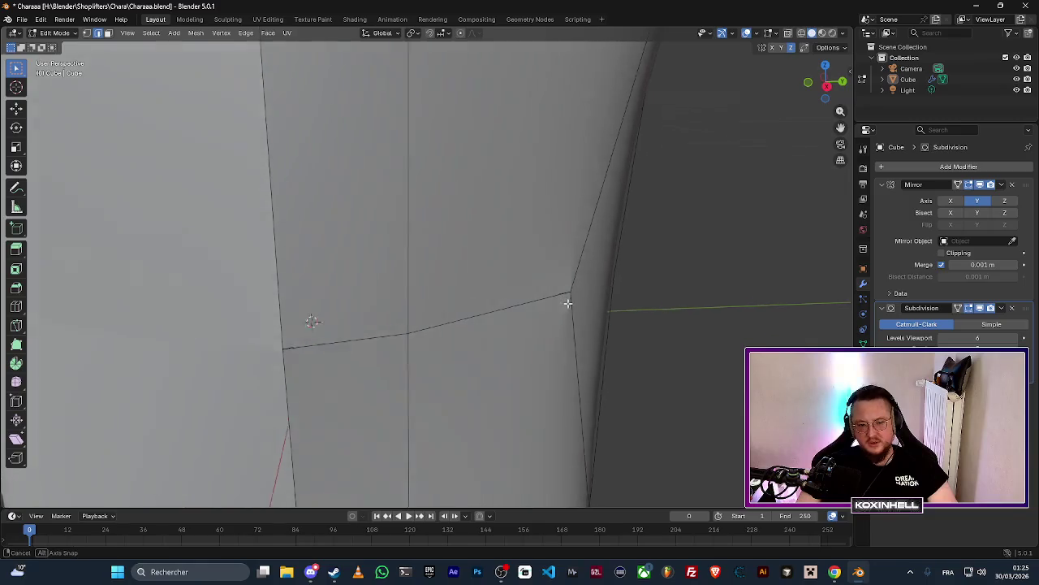
mouse_move(568, 303)
left_mouse_down()
mouse_move(577, 304)
mouse_move(520, 344)
mouse_move(531, 346)
left_mouse_up()
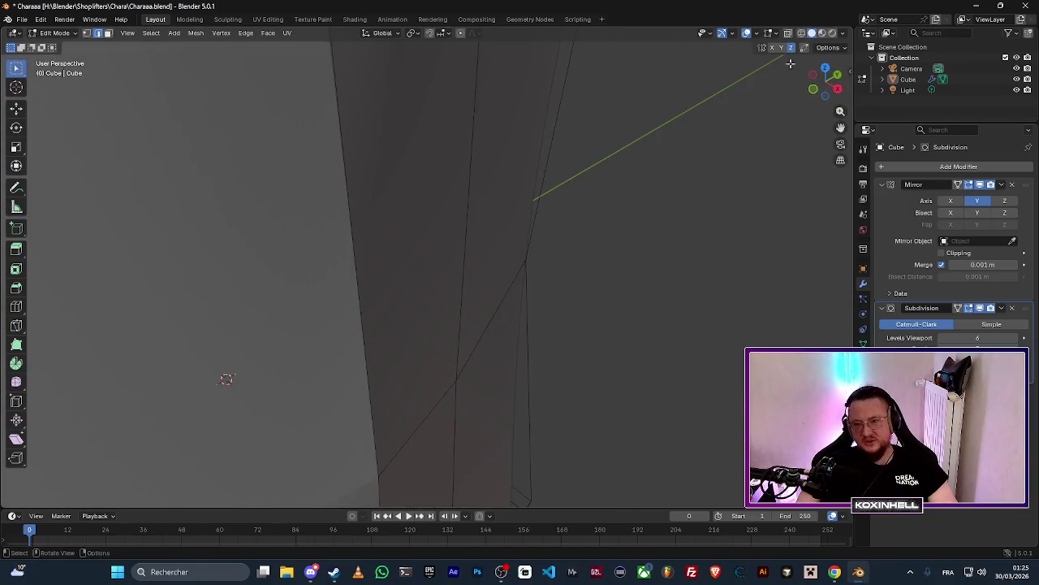
left_click(802, 32)
mouse_move(641, 233)
left_mouse_down()
mouse_move(615, 276)
mouse_move(566, 312)
mouse_move(550, 408)
mouse_move(441, 290)
mouse_move(346, 346)
mouse_move(529, 339)
mouse_move(533, 350)
mouse_move(560, 332)
left_mouse_up()
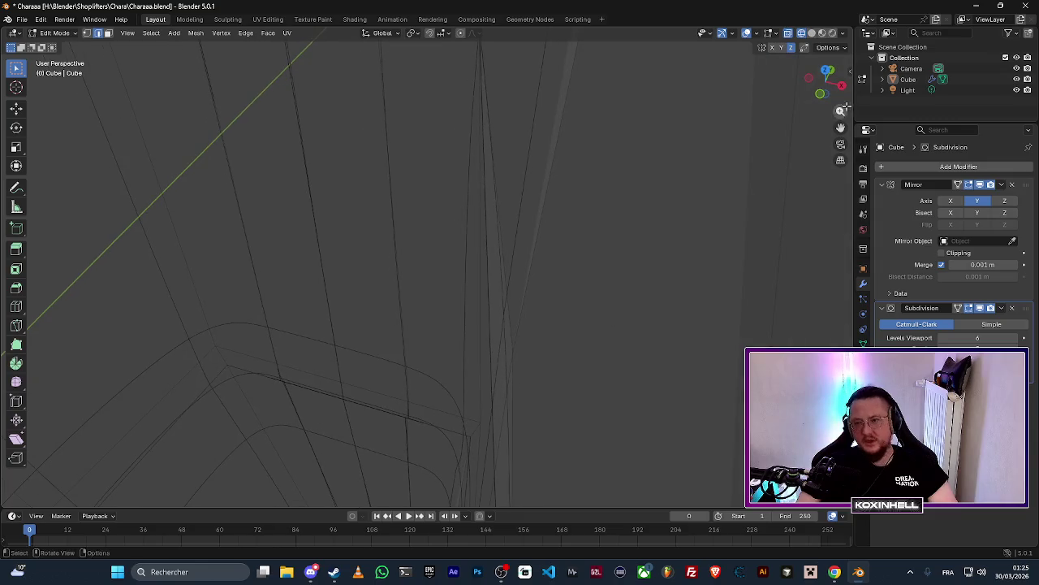
Remove the Subdivision modifier and select the long thin sliver face at the waist.
left_click(1013, 311)
left_click_drag(546, 348, 579, 350)
left_click_drag(459, 367, 511, 362)
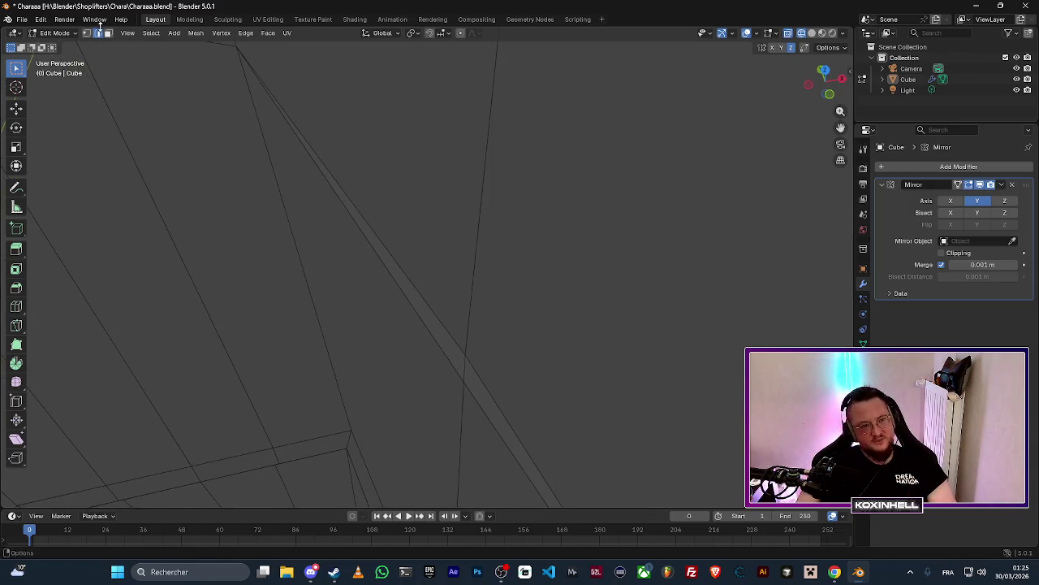
left_click(108, 34)
left_click(408, 295)
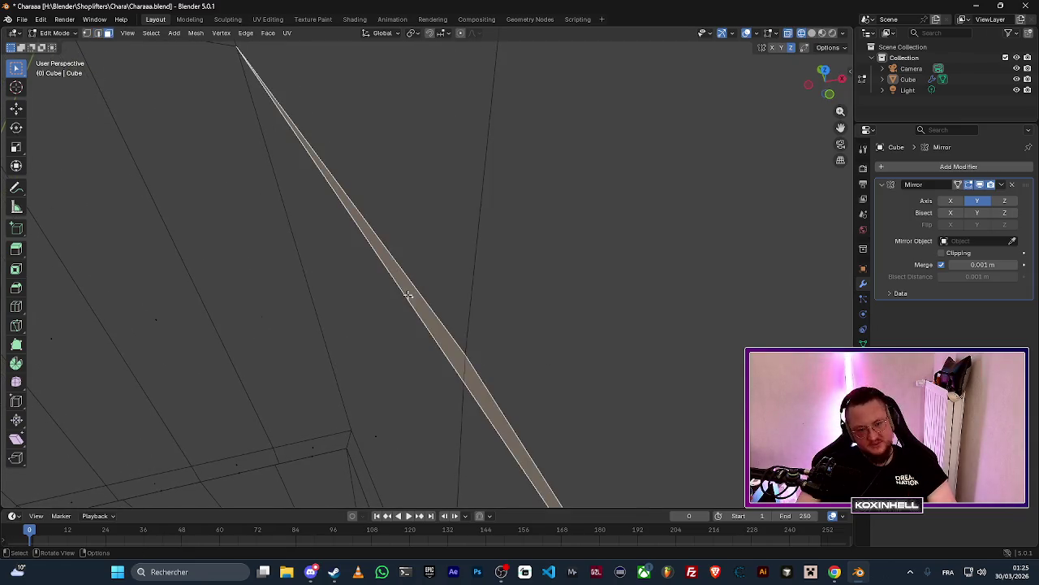
mouse_move(534, 315)
left_mouse_down()
mouse_move(480, 320)
mouse_move(476, 351)
mouse_move(498, 350)
mouse_move(448, 348)
mouse_move(411, 304)
mouse_move(325, 271)
mouse_move(281, 311)
mouse_move(228, 292)
mouse_move(364, 317)
mouse_move(356, 311)
left_mouse_up()
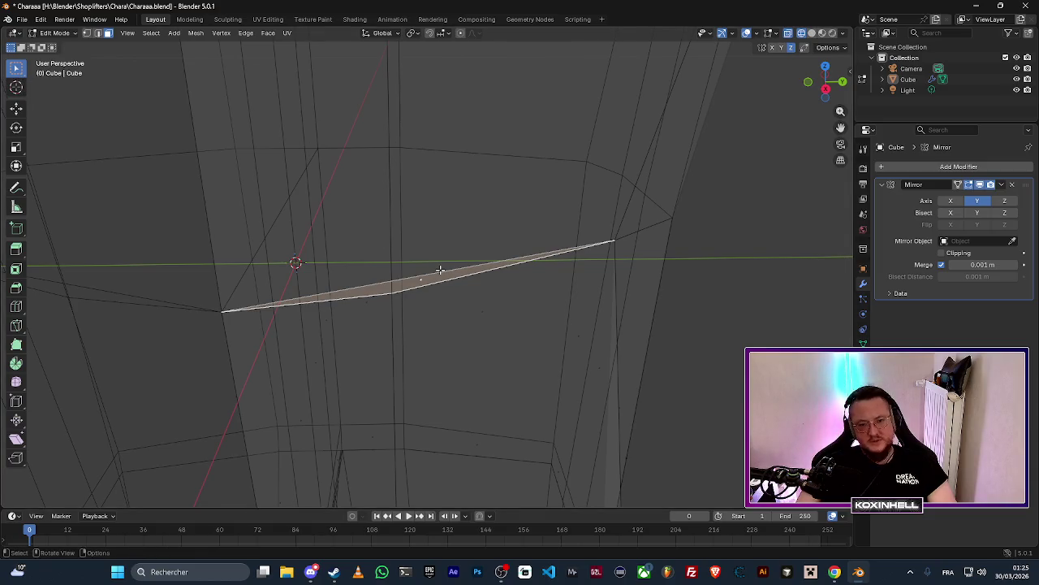
In edge mode, delete the vertices of the long waist edge and the short sliver edge.
key("shift+2")
key("shift+3")
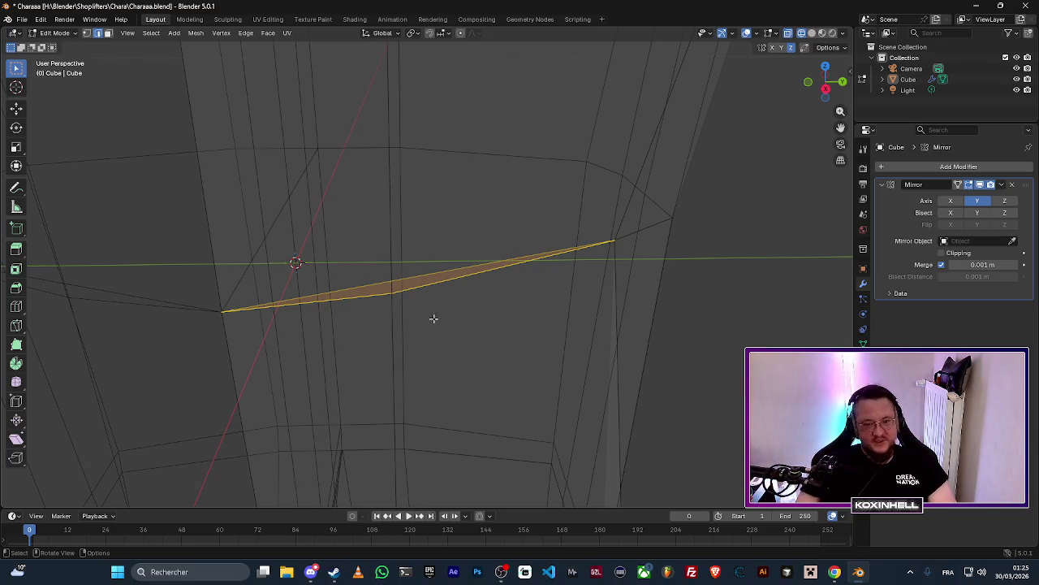
key("alt+a")
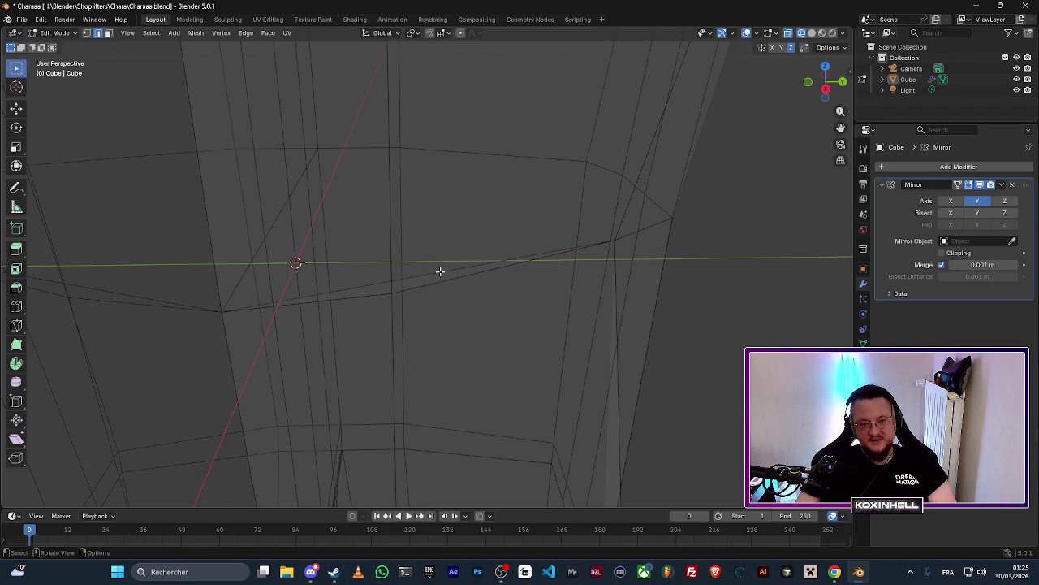
left_click(446, 273)
key("x")
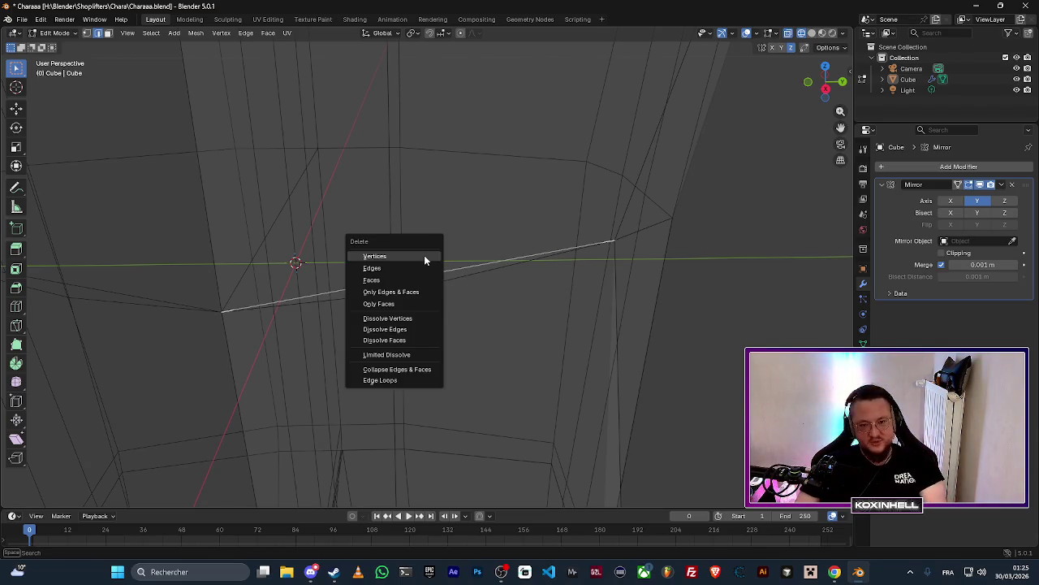
left_click(424, 255)
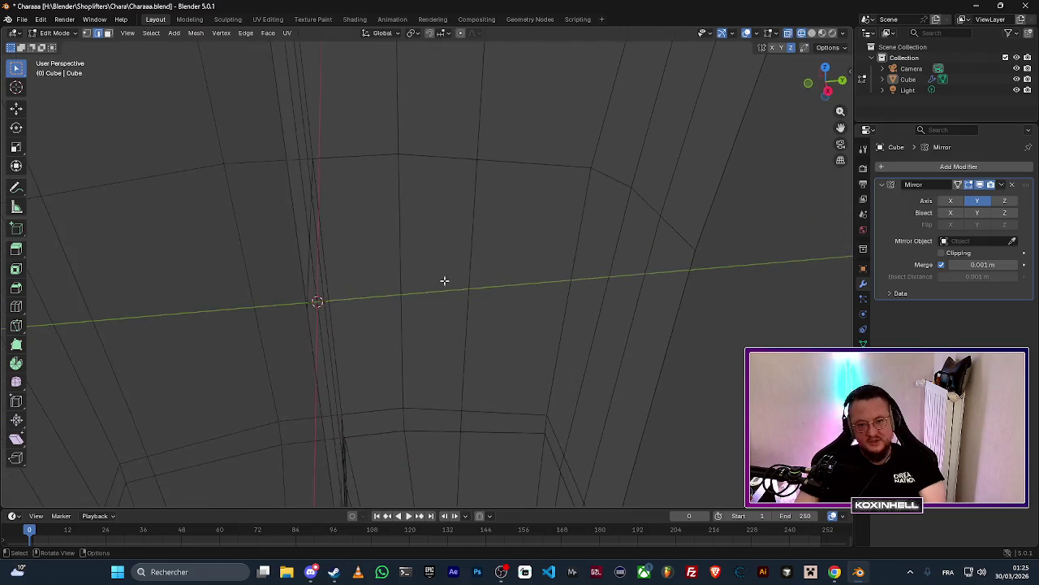
left_click(486, 327)
left_click(485, 373)
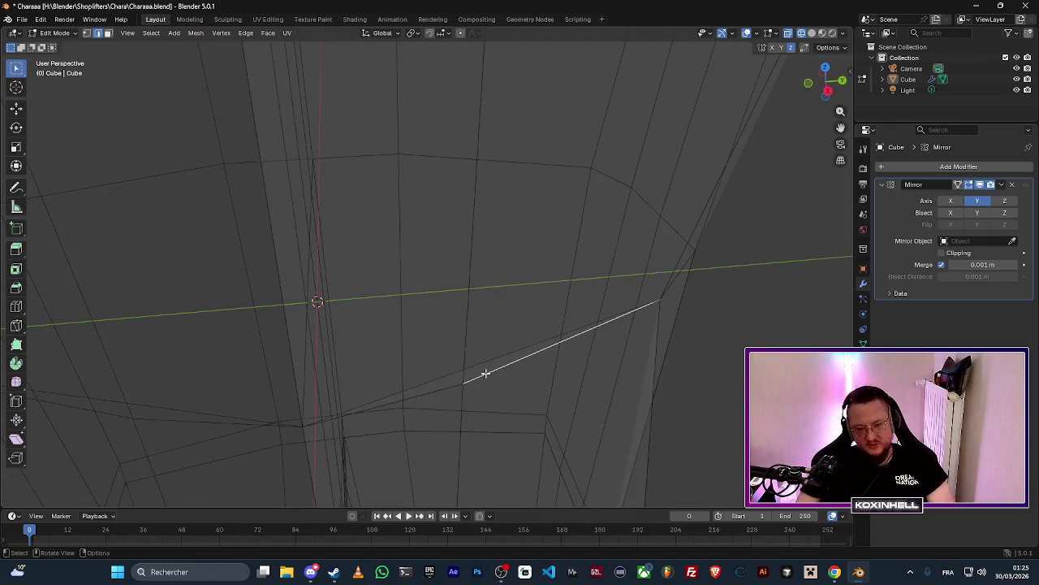
key("x")
left_click(497, 373)
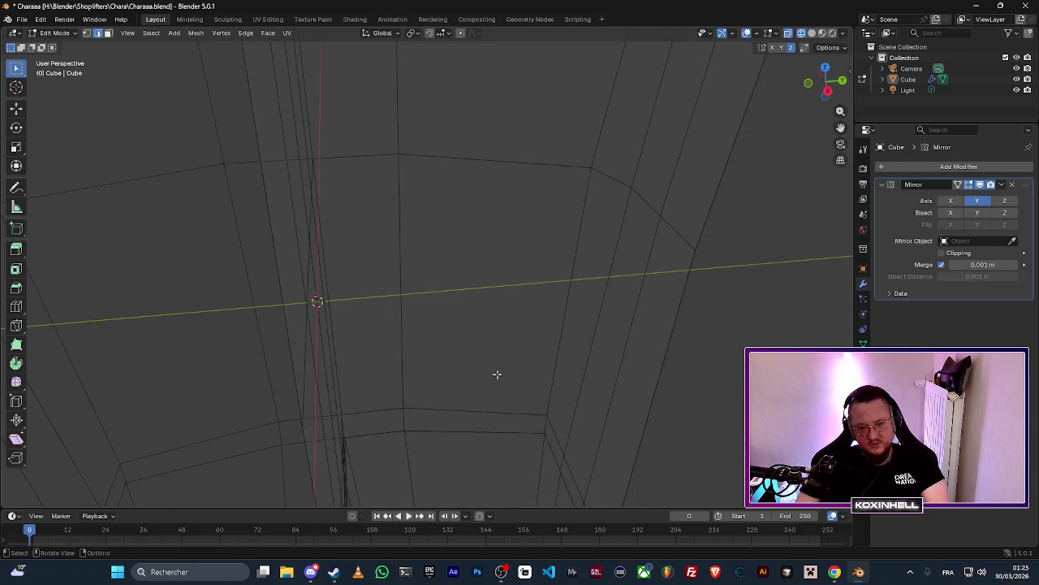
Undo the short edge deletion and dissolve the long and connecting short sliver edges.
key("ctrl+z")
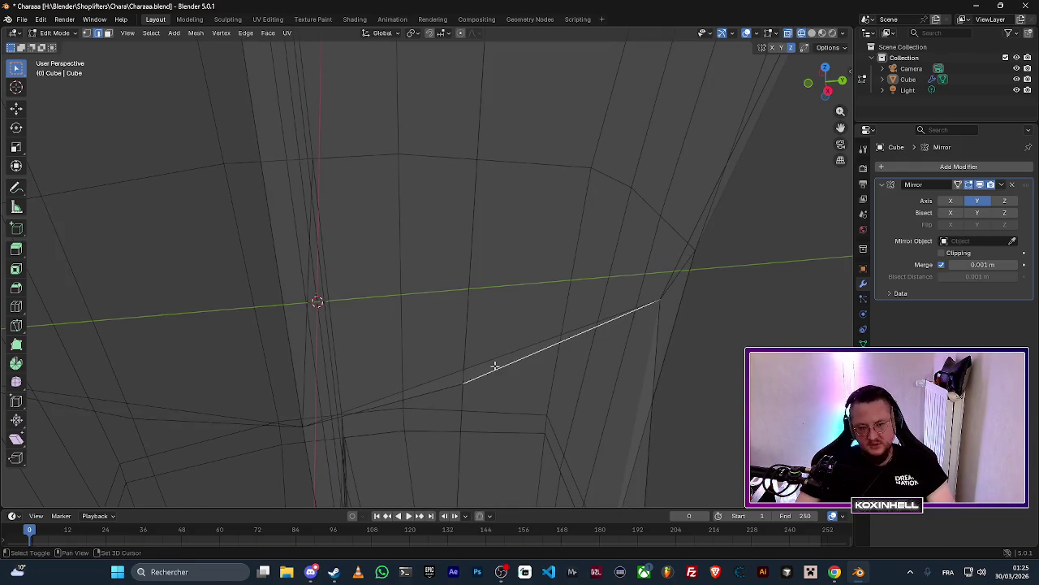
left_click(494, 358, "shift")
left_click(430, 393, "shift")
right_click(430, 391)
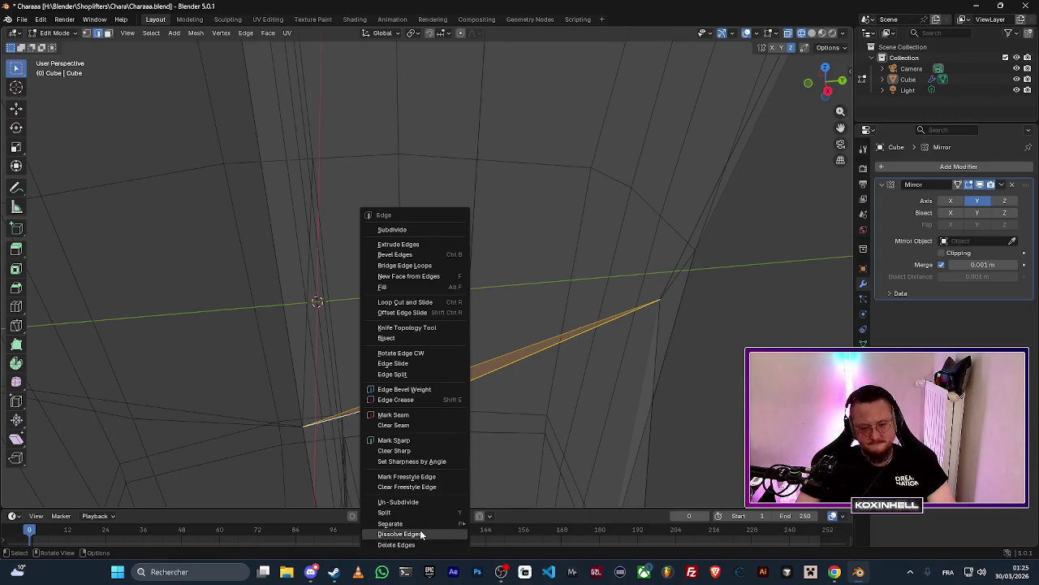
left_click(420, 531)
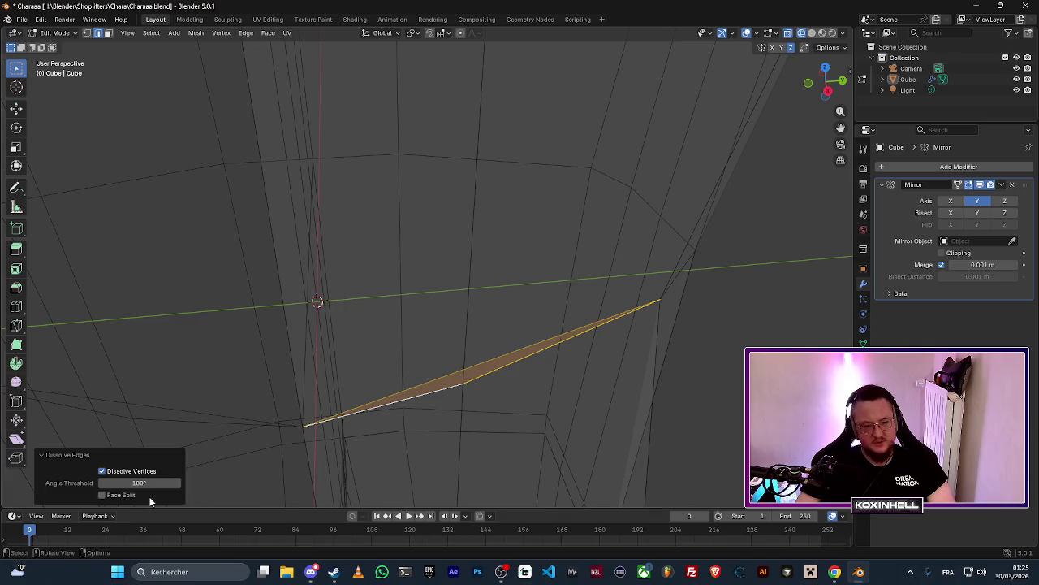
Select the edges of the remaining thin triangle face.
left_click(451, 389)
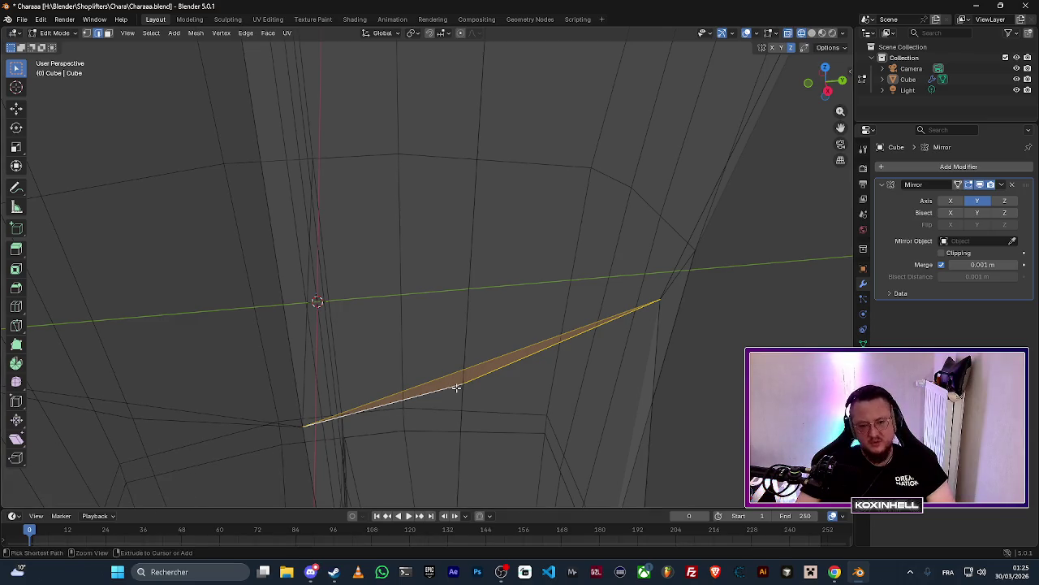
key("ctrl+e")
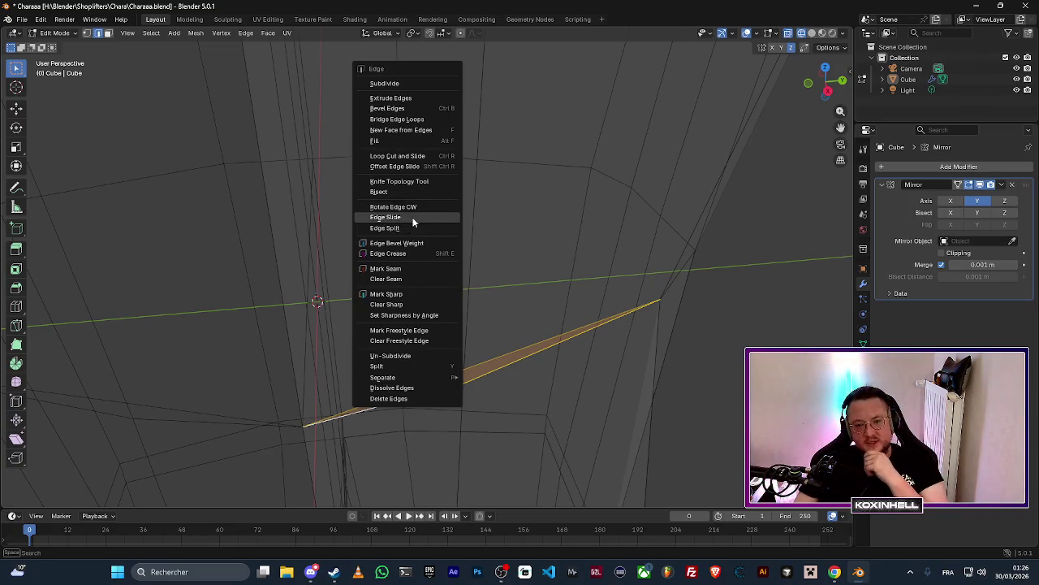
key("Escape")
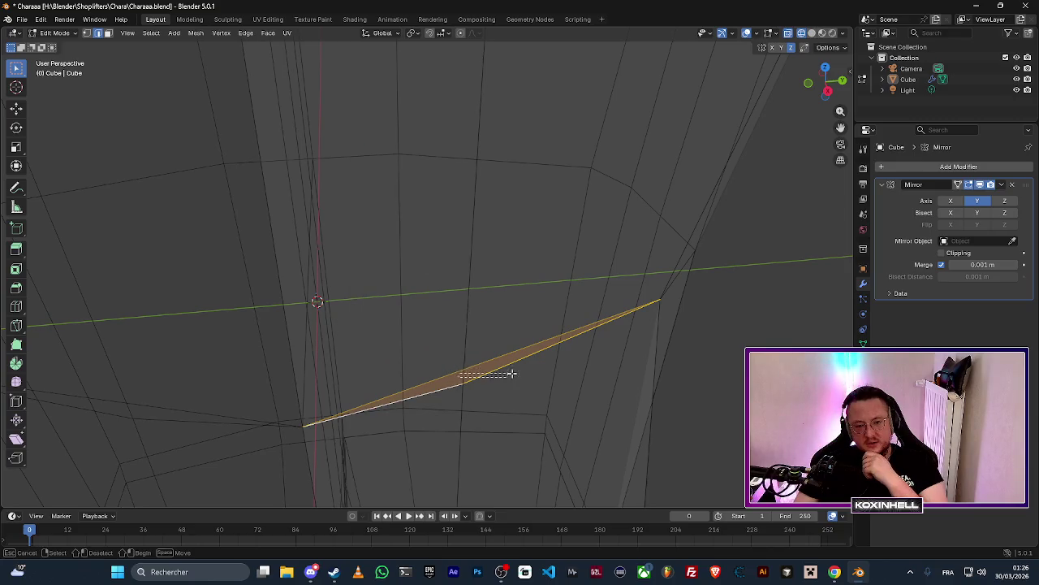
left_click(474, 372, "alt")
left_click(591, 385)
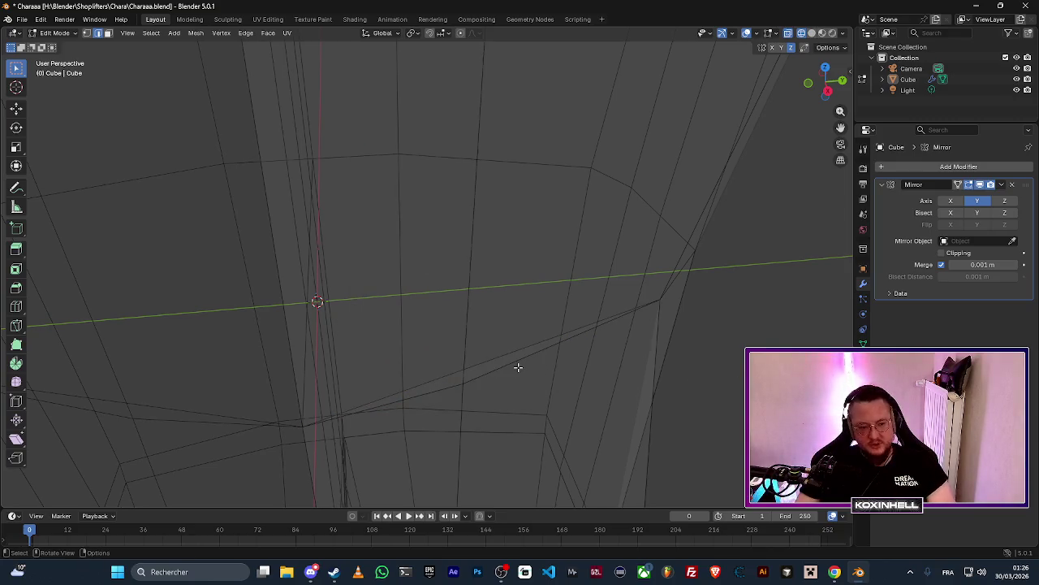
left_click(501, 366, "alt")
left_click(479, 371)
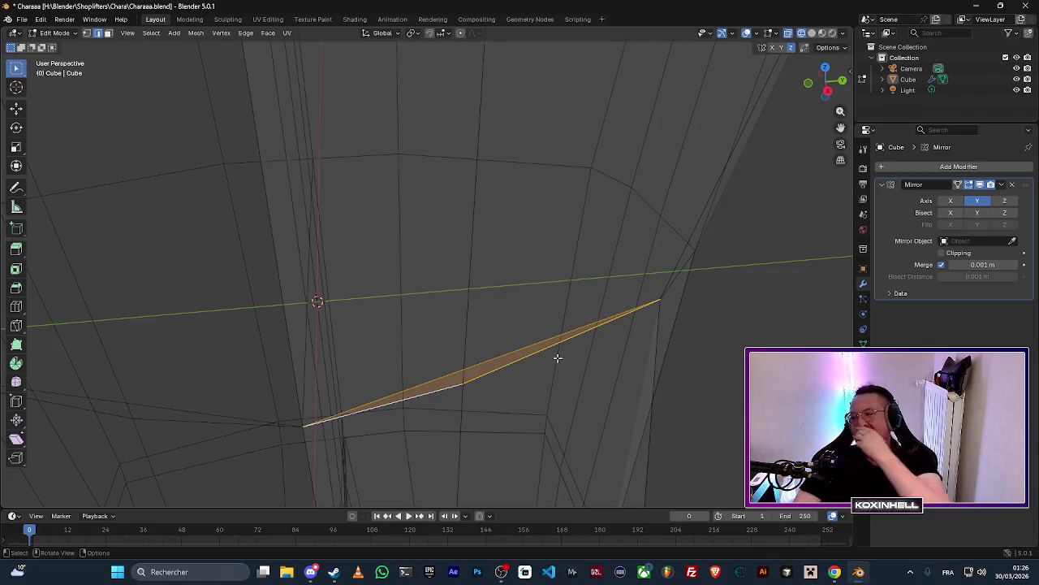
key("ctrl+e")
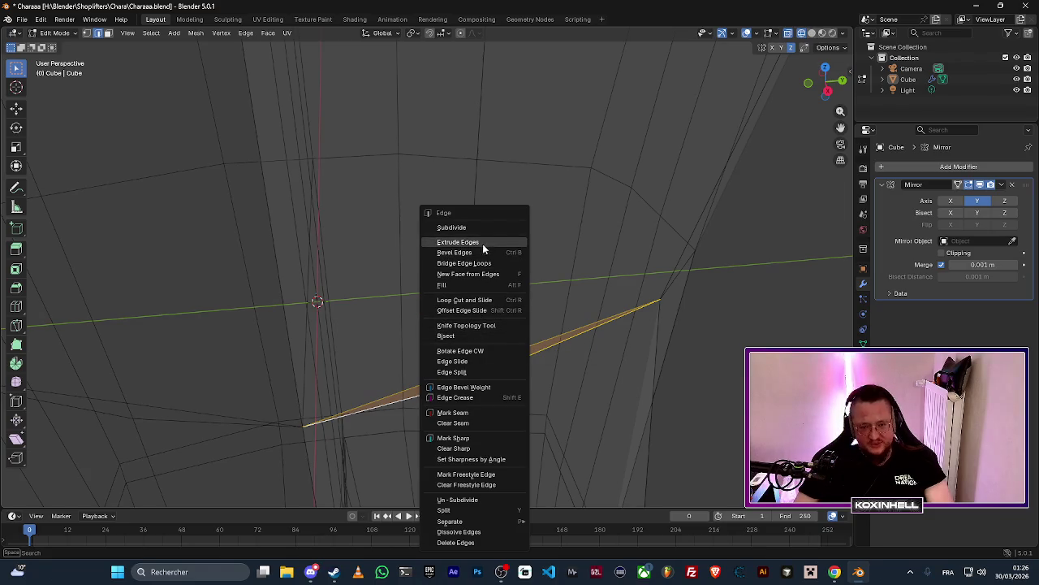
left_click(467, 284)
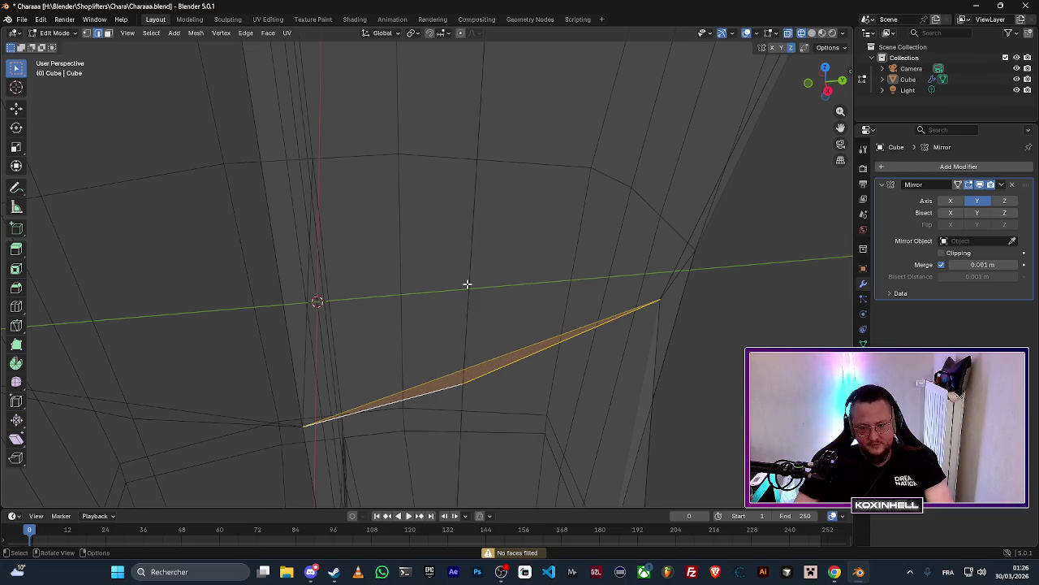
left_click(492, 342)
left_click(436, 392, "shift")
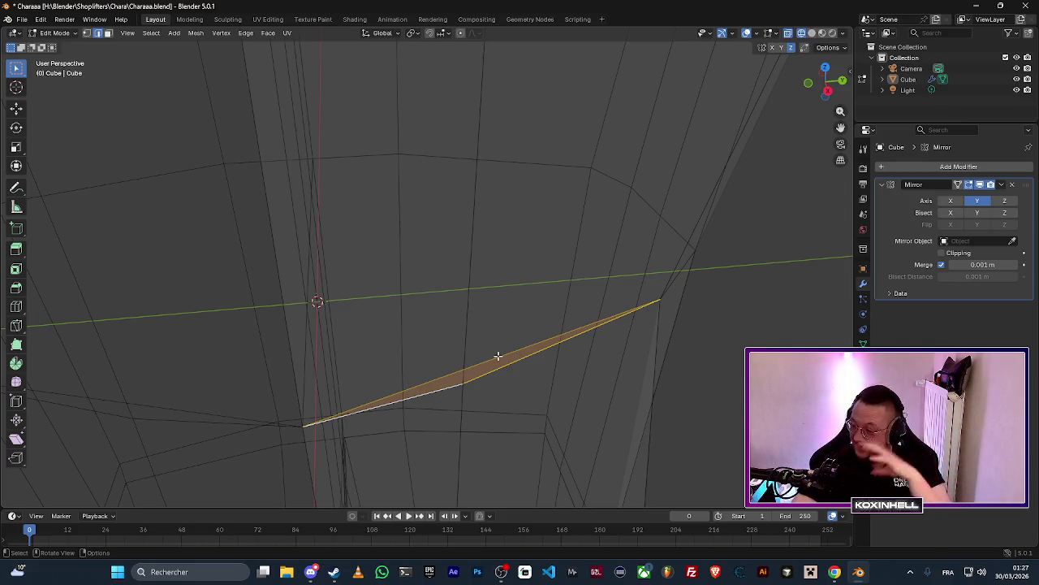
key("Right")
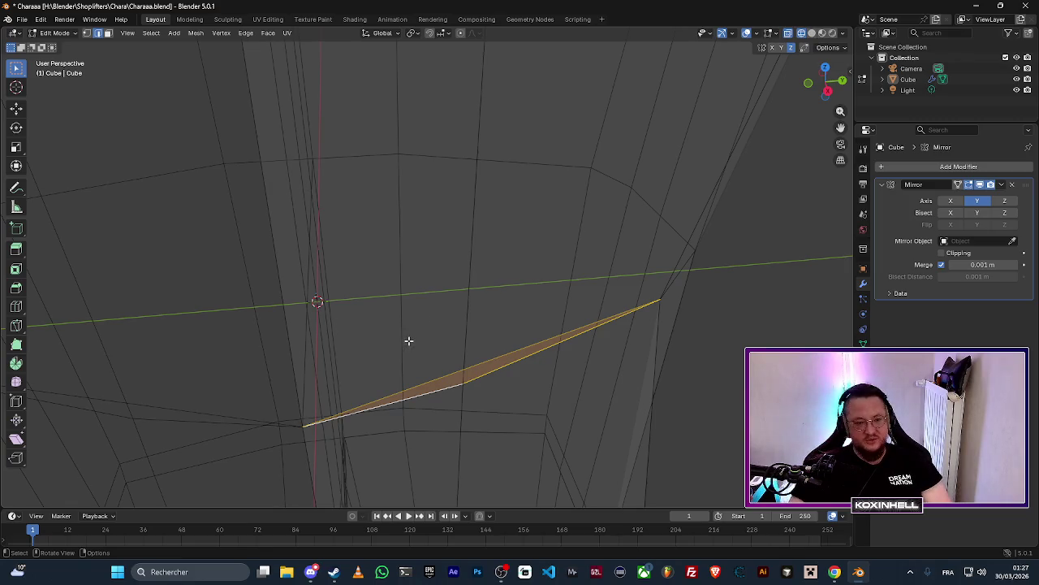
Move the thin sliver face into a new position and check it from another angle.
left_click_drag(434, 345, 515, 344)
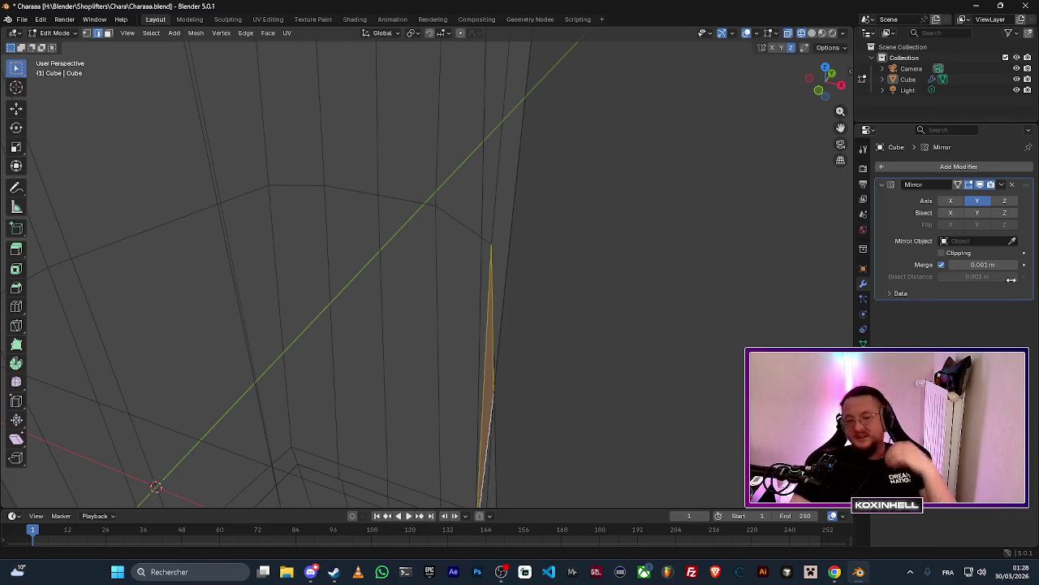
mouse_move(588, 366)
left_mouse_down()
mouse_move(570, 308)
mouse_move(494, 301)
mouse_move(452, 362)
mouse_move(468, 399)
mouse_move(499, 368)
mouse_move(598, 332)
mouse_move(652, 332)
mouse_move(510, 346)
mouse_move(548, 341)
mouse_move(531, 369)
mouse_move(493, 349)
mouse_move(476, 287)
mouse_move(464, 304)
left_mouse_up()
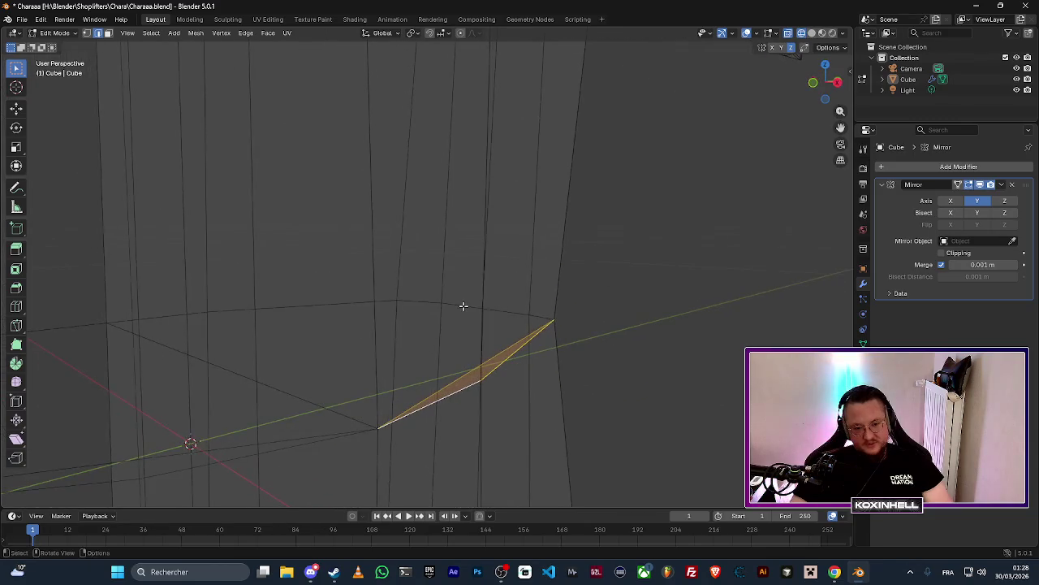
key("g")
left_click(492, 338)
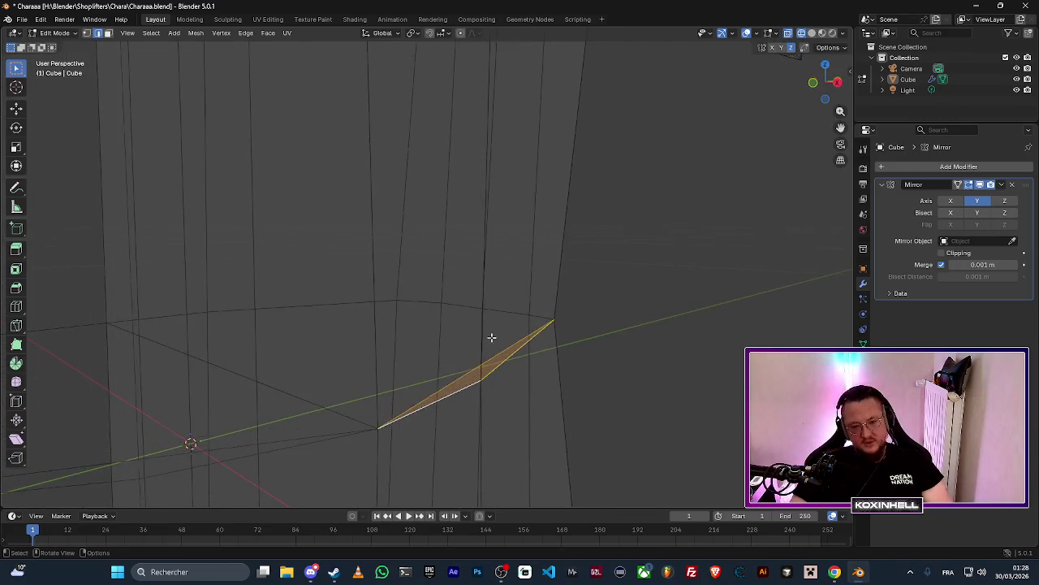
mouse_move(492, 339)
left_mouse_down()
mouse_move(480, 371)
mouse_move(571, 382)
mouse_move(601, 430)
mouse_move(494, 431)
left_mouse_up()
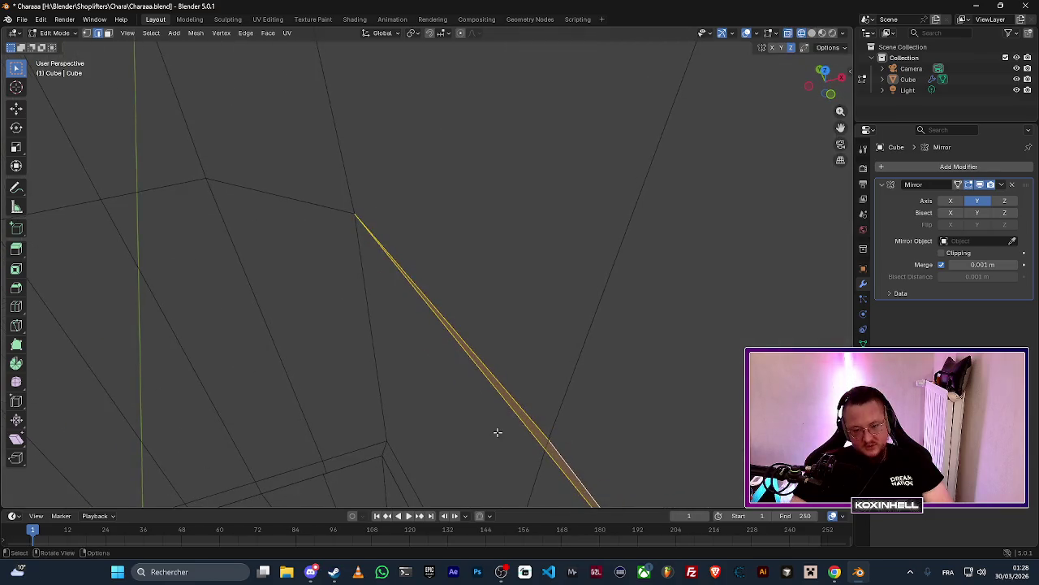
Select the sliver's parallel edges and clear their Freestyle marking via the Edge menu.
left_click(532, 431)
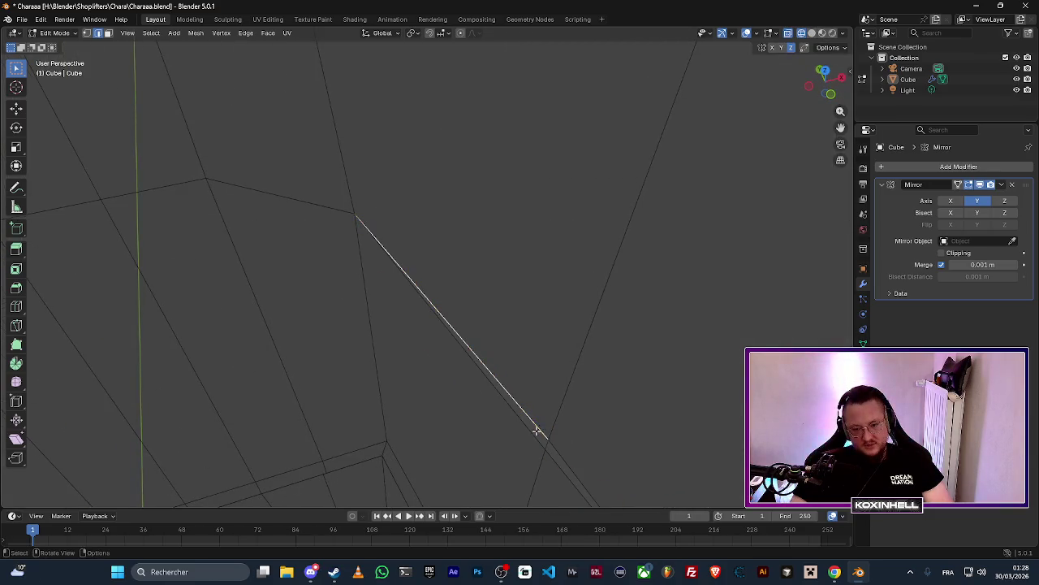
left_click(564, 461, "shift")
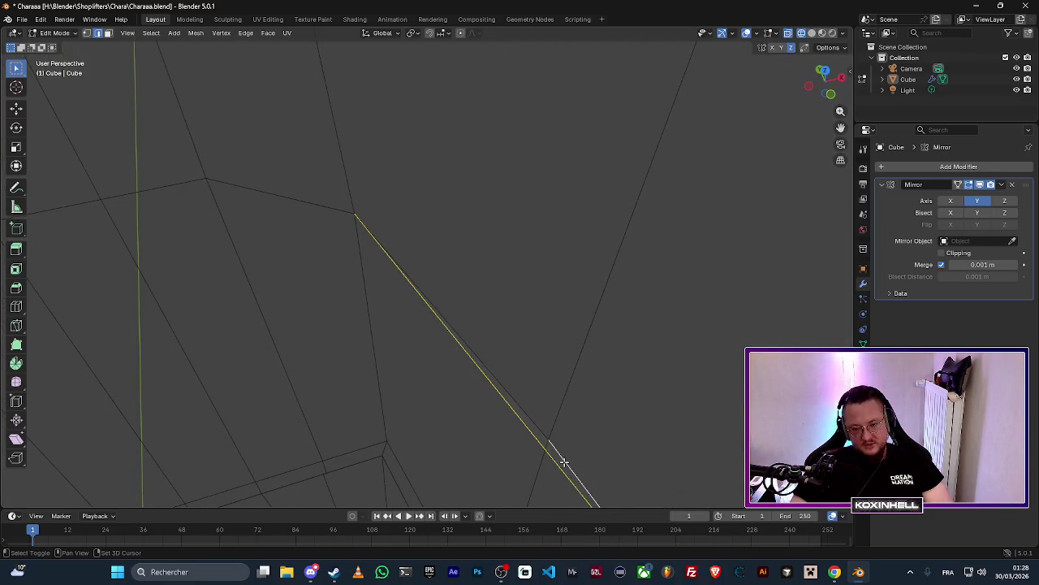
left_click(535, 425, "shift")
key("ctrl+e")
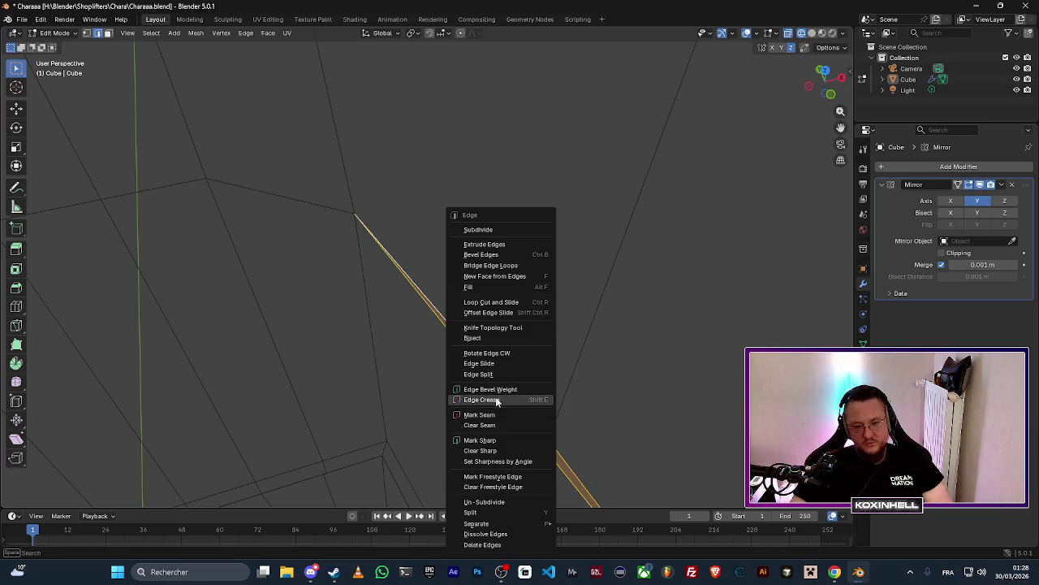
left_click(495, 397)
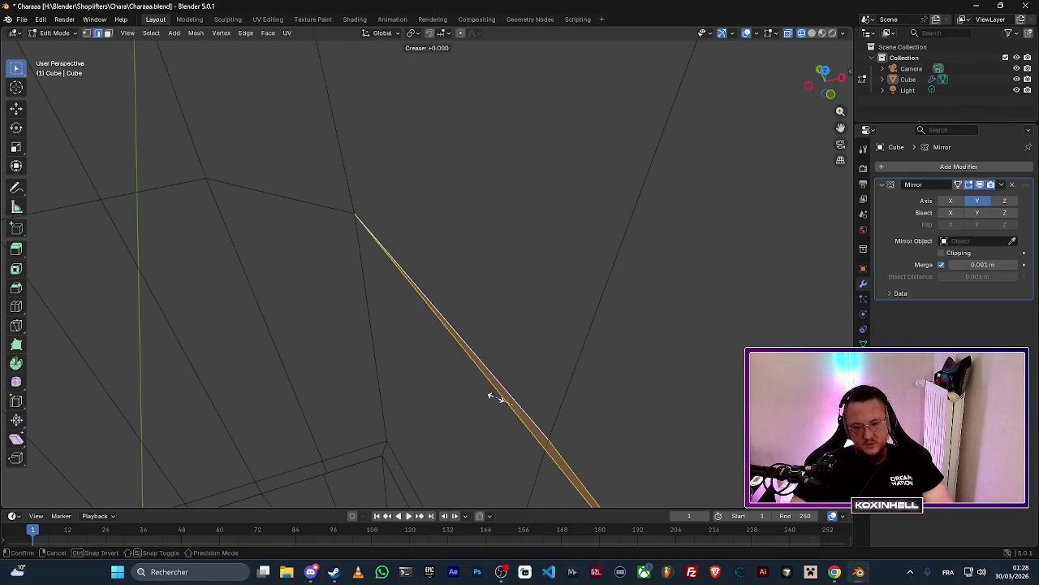
right_click(519, 408)
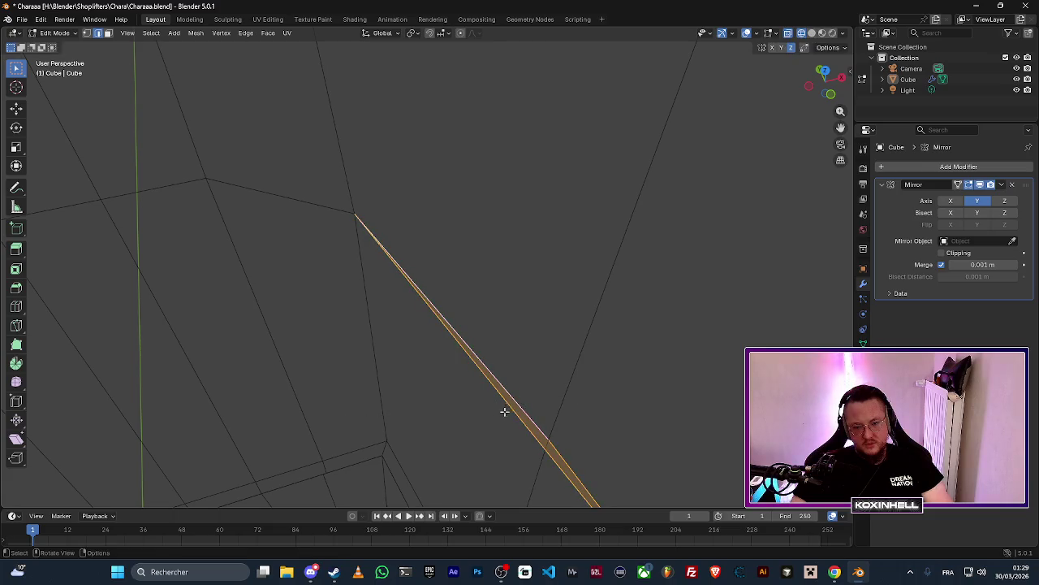
key("ctrl+e")
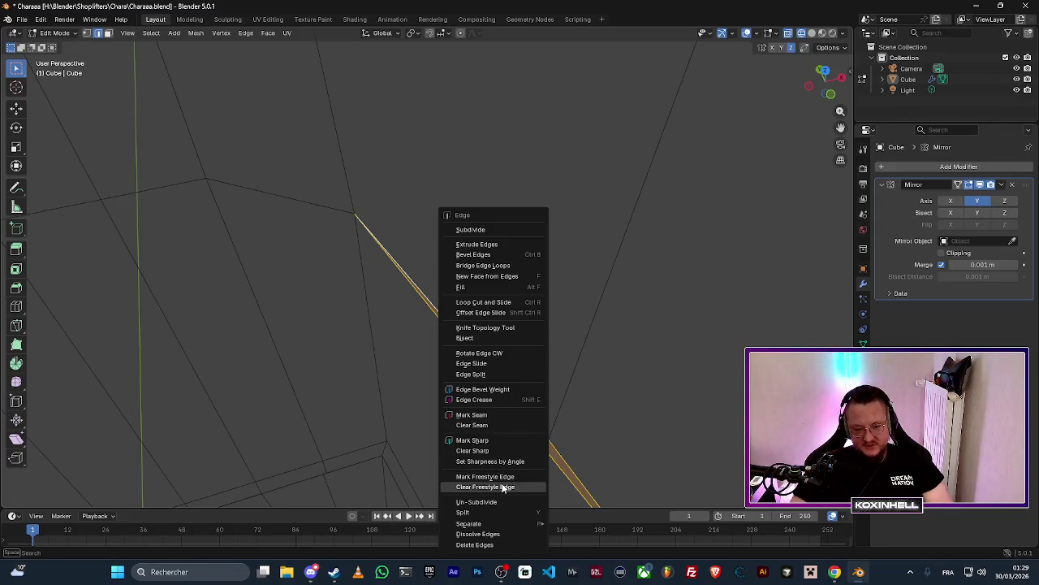
left_click(499, 488)
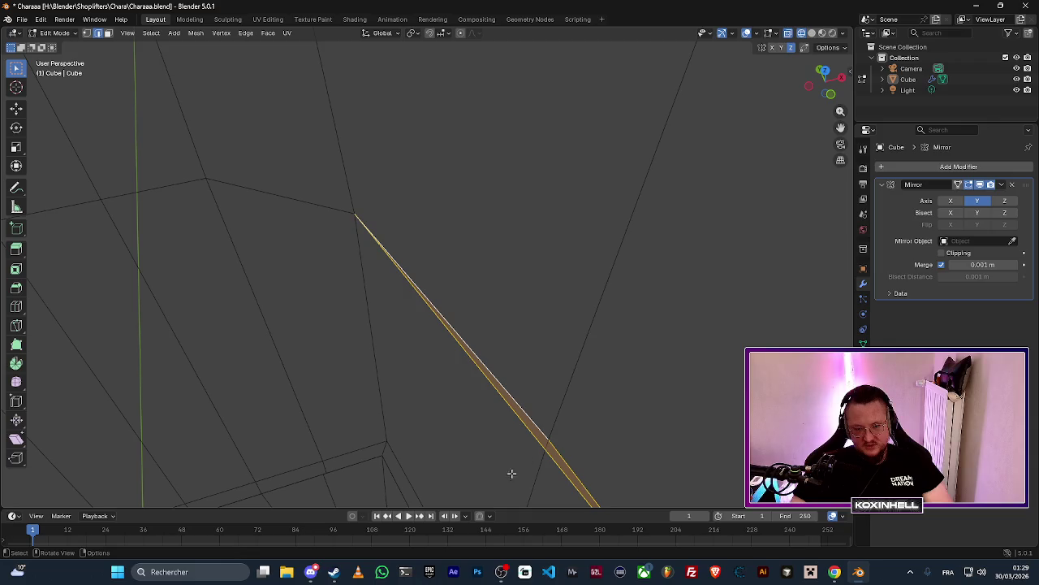
key("ctrl+e")
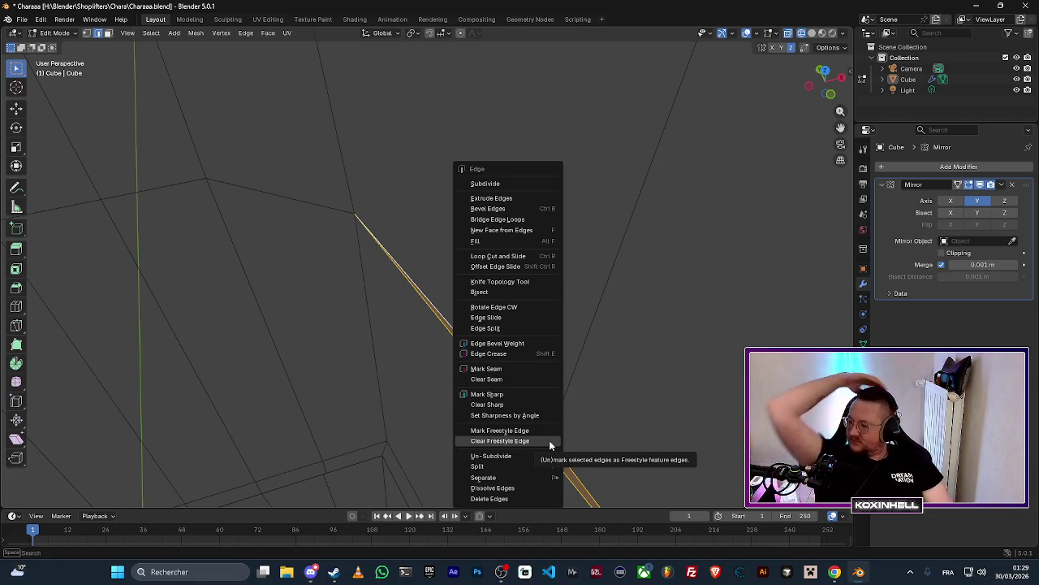
key("Escape")
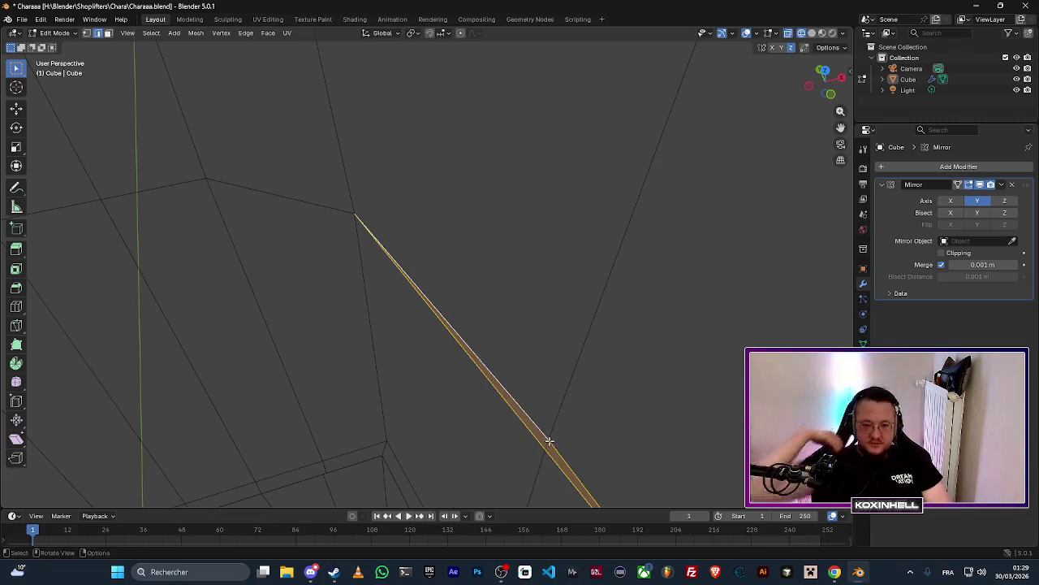
Collapse the selected sliver edges and faces into a single edge.
key("x")
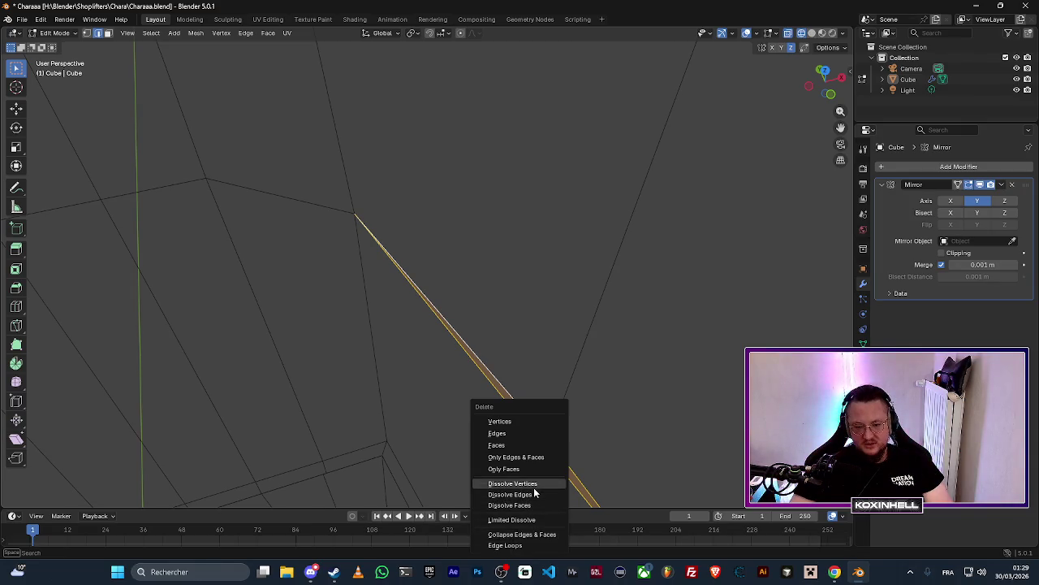
left_click(534, 484)
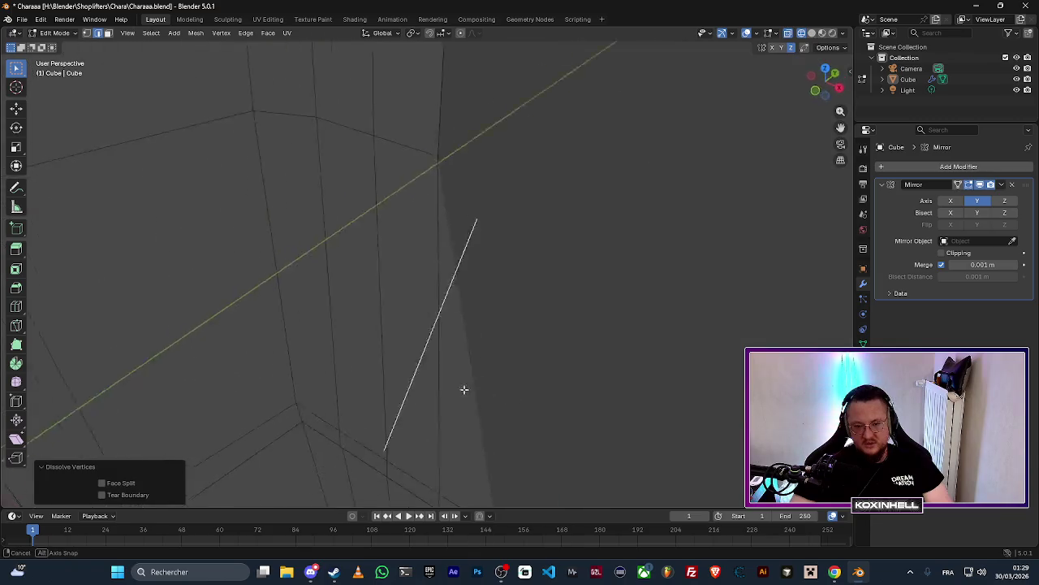
mouse_move(464, 389)
left_mouse_down()
mouse_move(399, 343)
mouse_move(429, 323)
mouse_move(444, 359)
mouse_move(539, 382)
mouse_move(390, 367)
left_mouse_up()
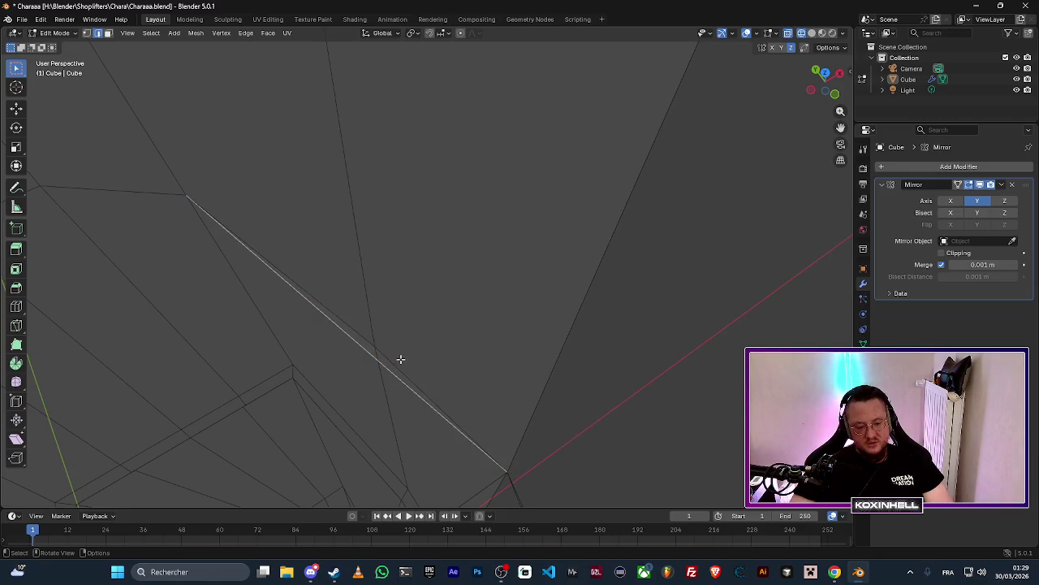
Dissolve the stray vertex on the torso with Dissolve Vertices.
key("x")
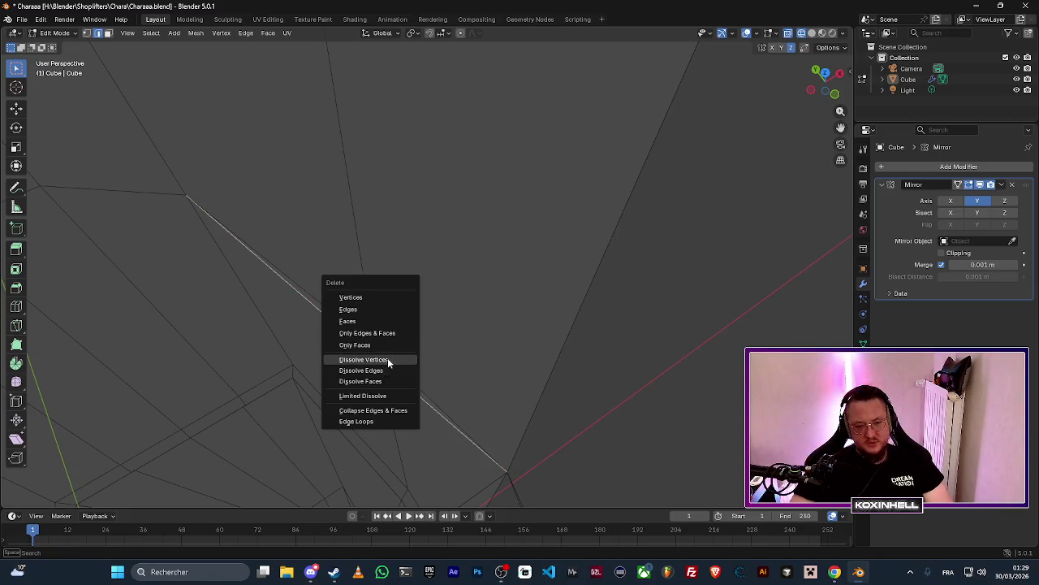
left_click(386, 361)
mouse_move(388, 357)
left_mouse_down()
mouse_move(449, 336)
mouse_move(338, 300)
left_mouse_up()
scroll(338, 300, "down", 5)
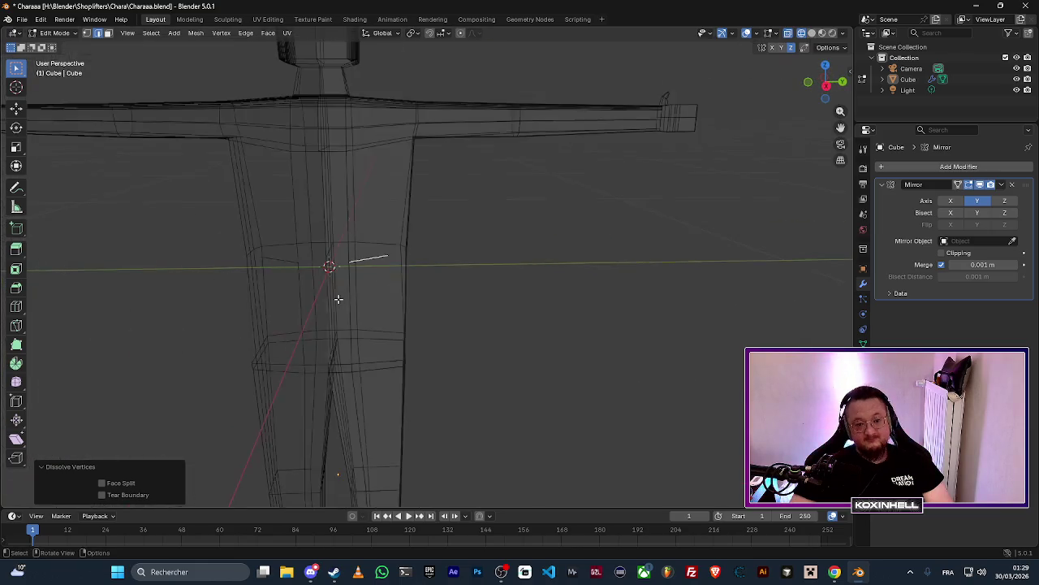
Switch to Solid shading and orbit around the torso and arm edges to inspect the result.
left_click(811, 33)
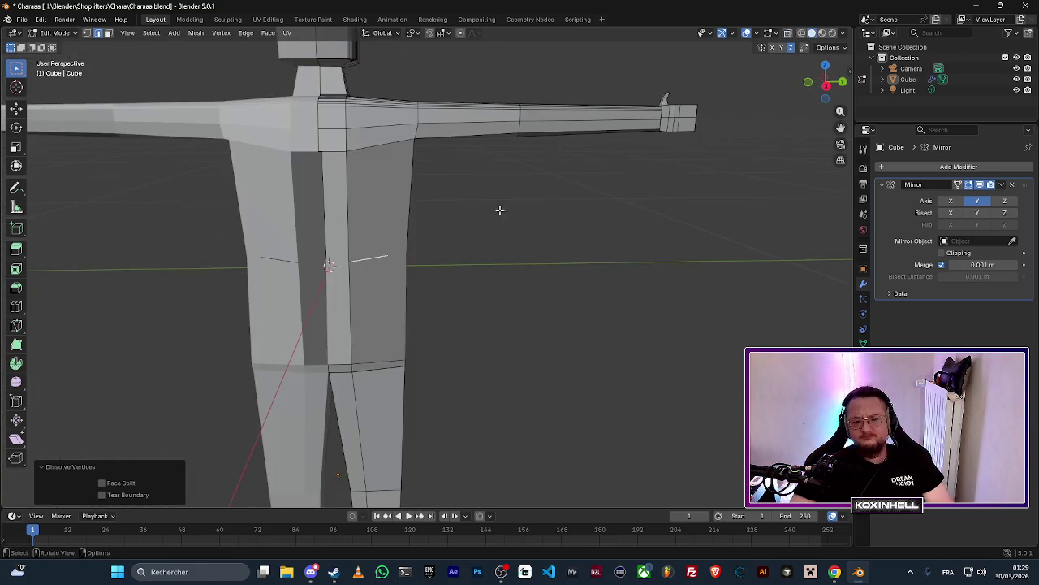
mouse_move(498, 209)
left_mouse_down()
mouse_move(466, 271)
mouse_move(403, 267)
left_mouse_up()
scroll(377, 262, "up", 6)
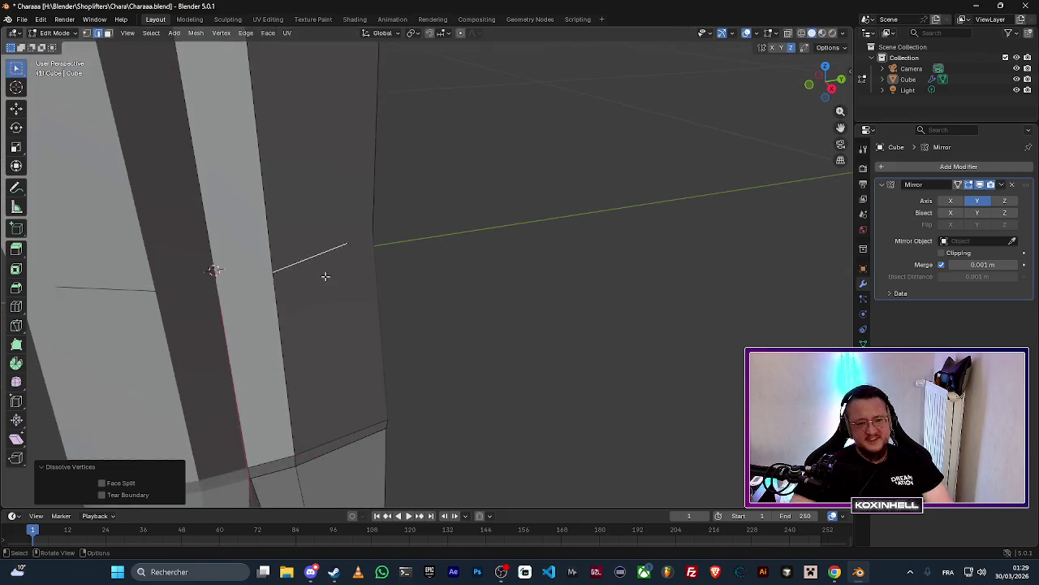
mouse_move(391, 279)
left_mouse_down()
mouse_move(427, 297)
mouse_move(577, 325)
mouse_move(517, 301)
mouse_move(374, 299)
left_mouse_up()
mouse_move(463, 271)
left_mouse_down()
mouse_move(394, 351)
mouse_move(399, 390)
mouse_move(462, 290)
mouse_move(298, 337)
mouse_move(540, 264)
left_mouse_up()
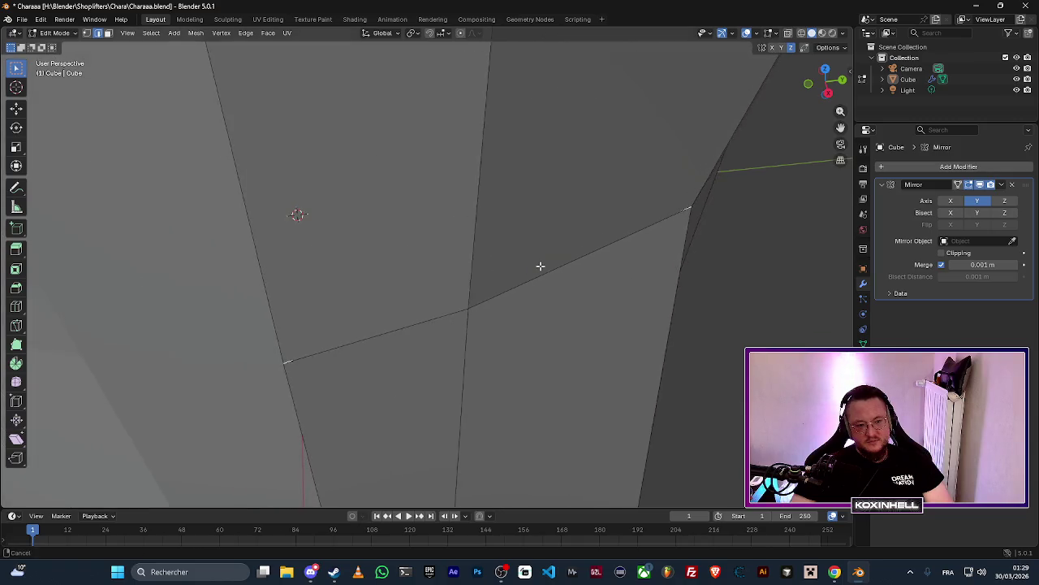
mouse_move(371, 333)
left_mouse_down()
mouse_move(441, 344)
mouse_move(675, 167)
mouse_move(441, 287)
mouse_move(526, 299)
mouse_move(520, 309)
left_mouse_up()
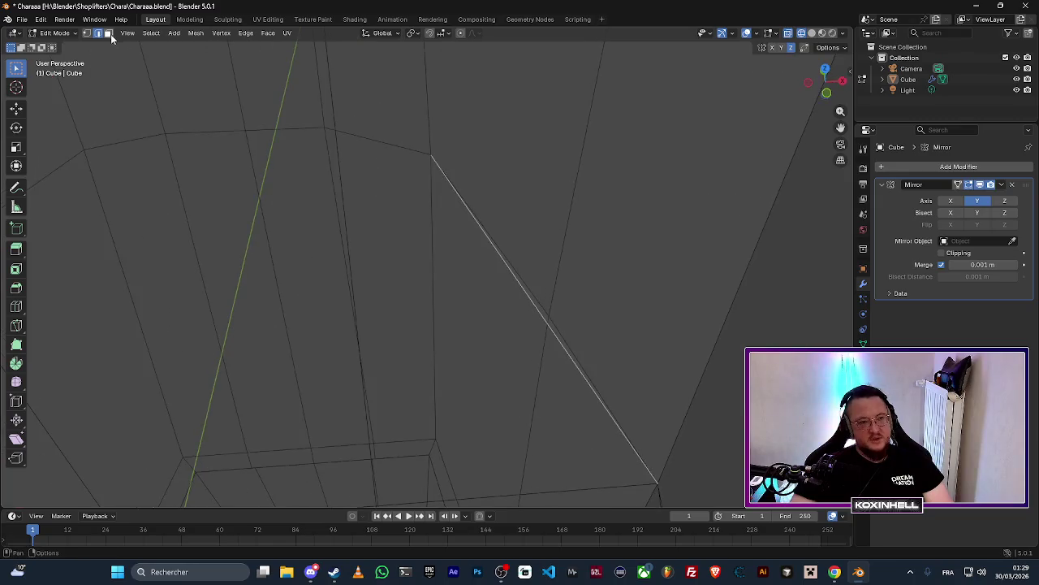
In vertex select mode, pick the lower-right vertex and inspect its connections.
left_click(86, 32)
key("a")
key("alt+a")
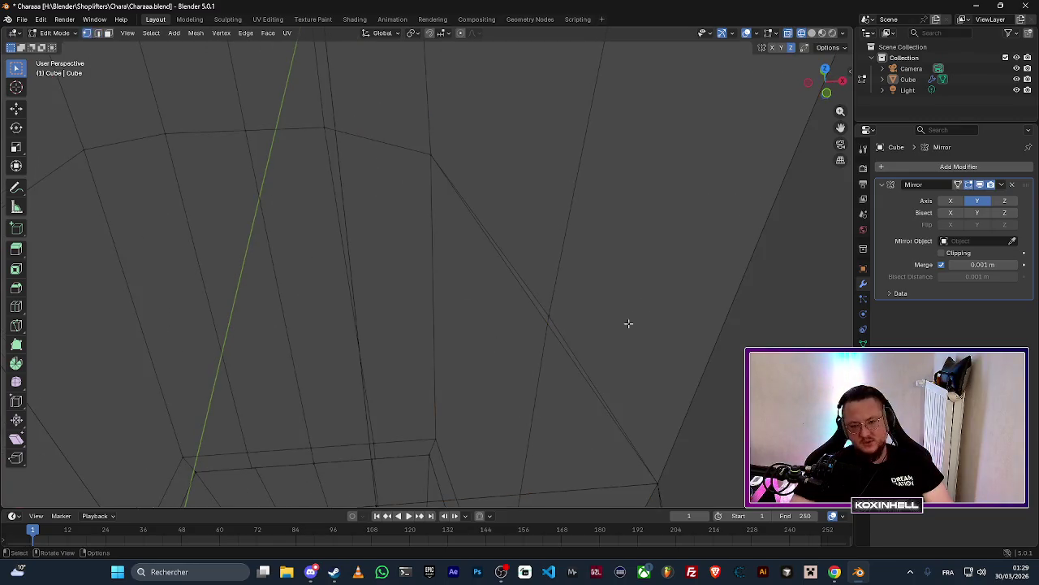
left_click(659, 485)
mouse_move(673, 495)
left_mouse_down()
mouse_move(650, 441)
mouse_move(566, 420)
mouse_move(427, 332)
mouse_move(447, 398)
mouse_move(413, 327)
mouse_move(316, 313)
mouse_move(351, 363)
mouse_move(316, 352)
mouse_move(365, 348)
mouse_move(295, 337)
mouse_move(364, 344)
left_mouse_up()
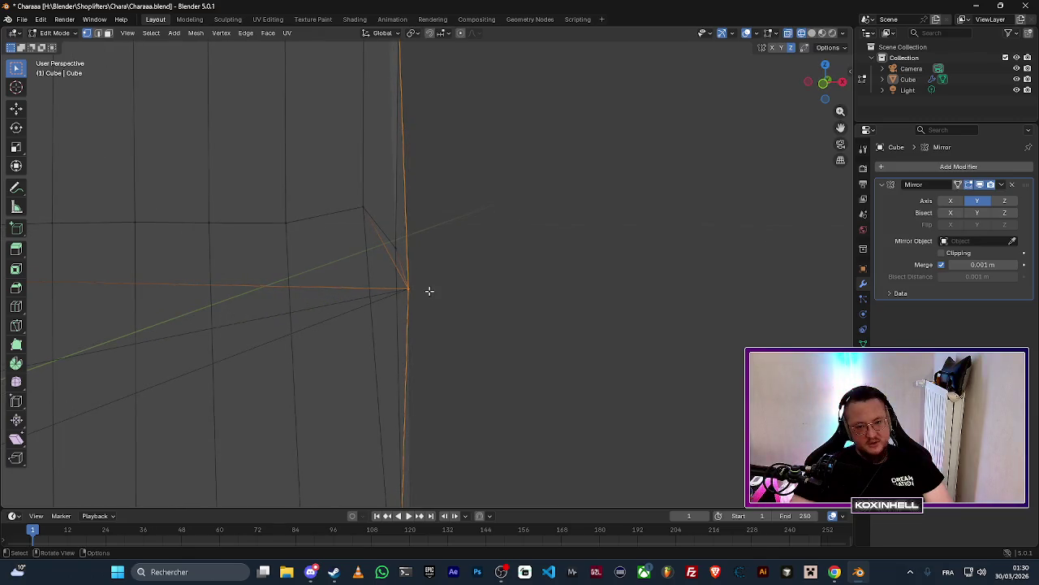
mouse_move(428, 292)
left_mouse_down()
mouse_move(380, 316)
mouse_move(352, 373)
left_mouse_up()
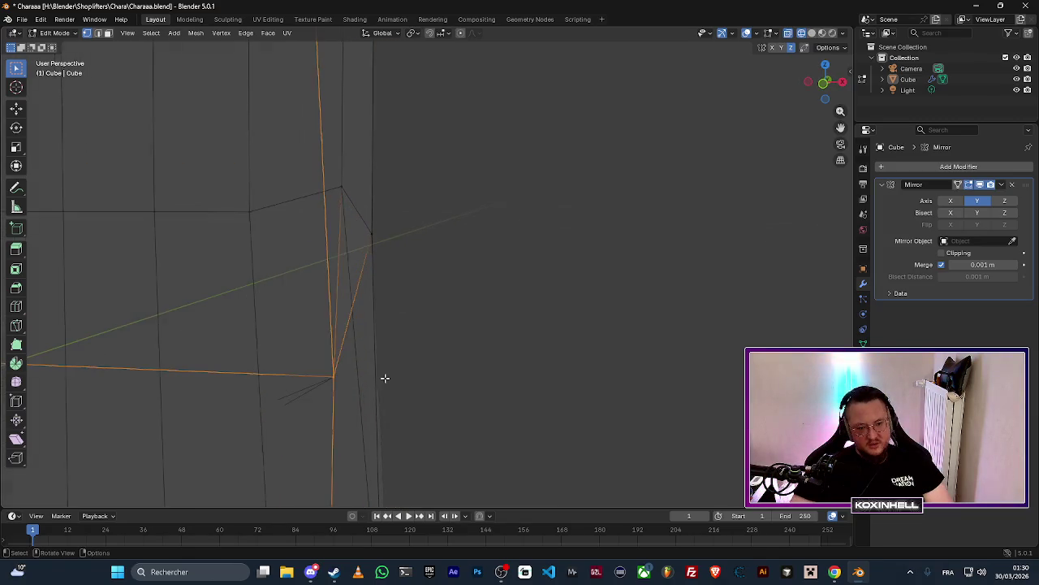
left_click(478, 365)
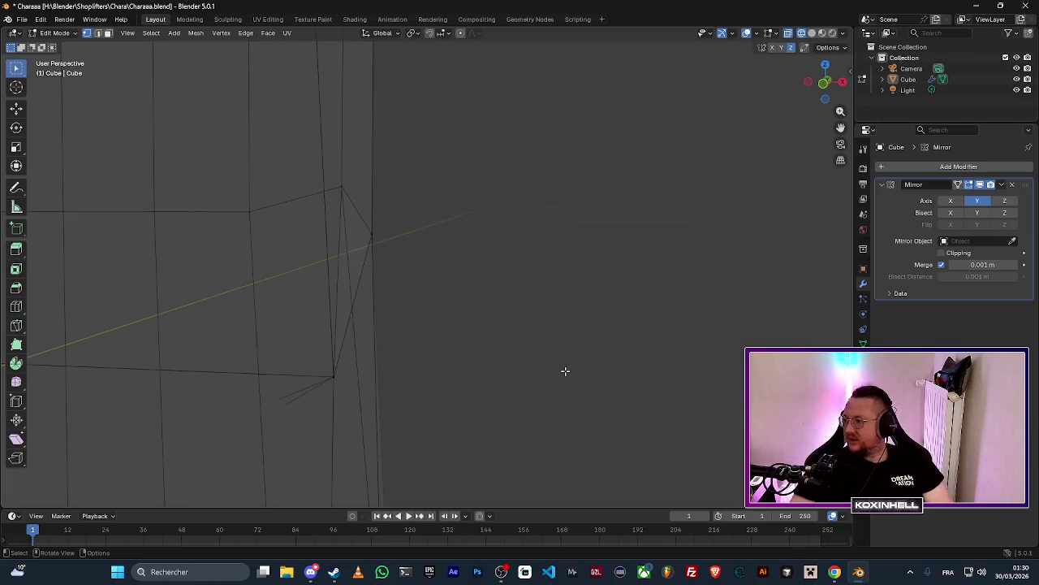
mouse_move(376, 330)
left_mouse_down()
mouse_move(383, 295)
mouse_move(417, 311)
mouse_move(389, 315)
mouse_move(338, 232)
left_mouse_up()
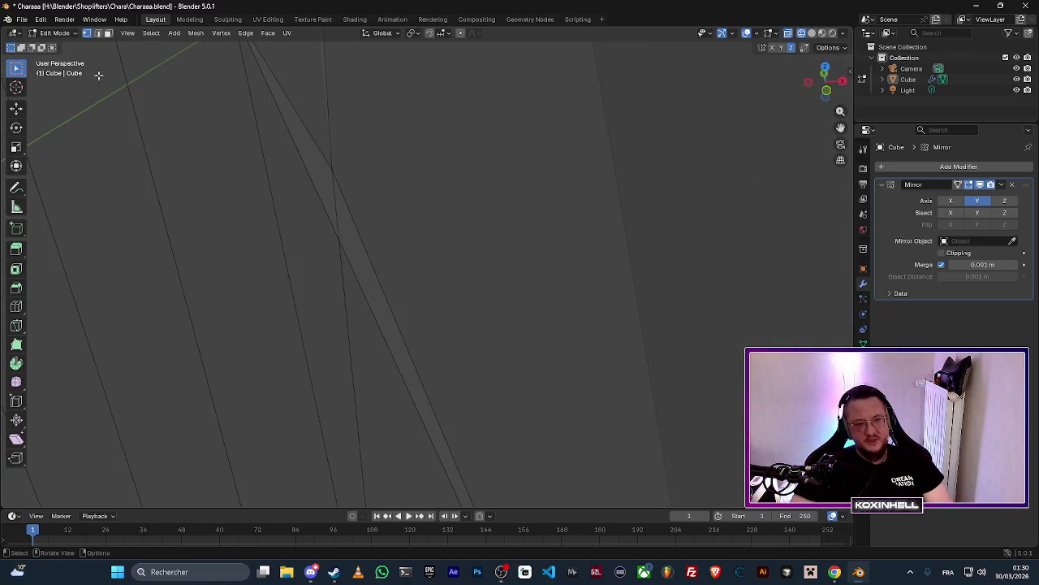
Dissolve the long diagonal edge, keeping the dissolve angle threshold at 180°.
left_click(97, 33)
left_click(322, 204)
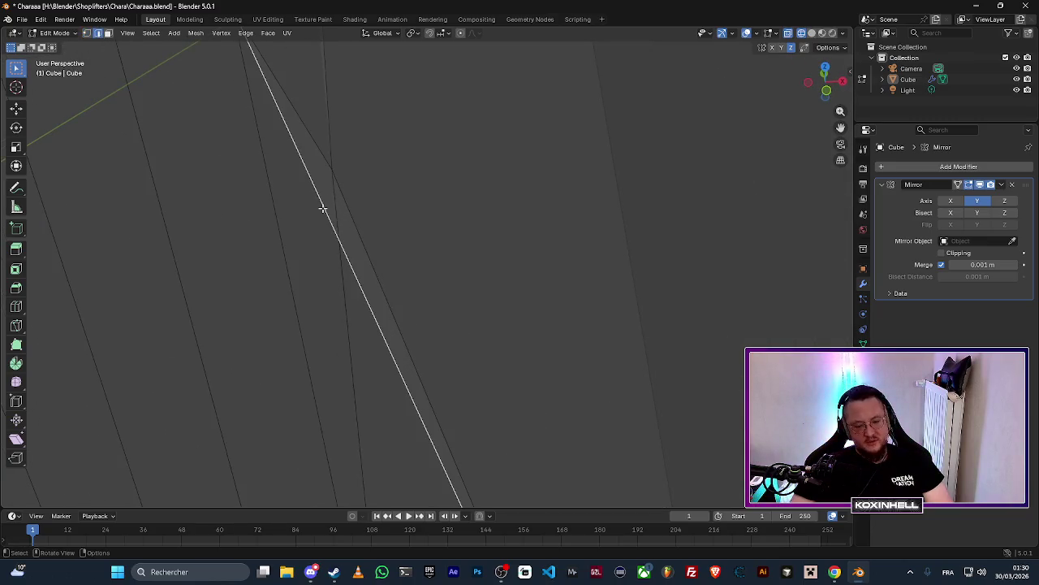
key("x")
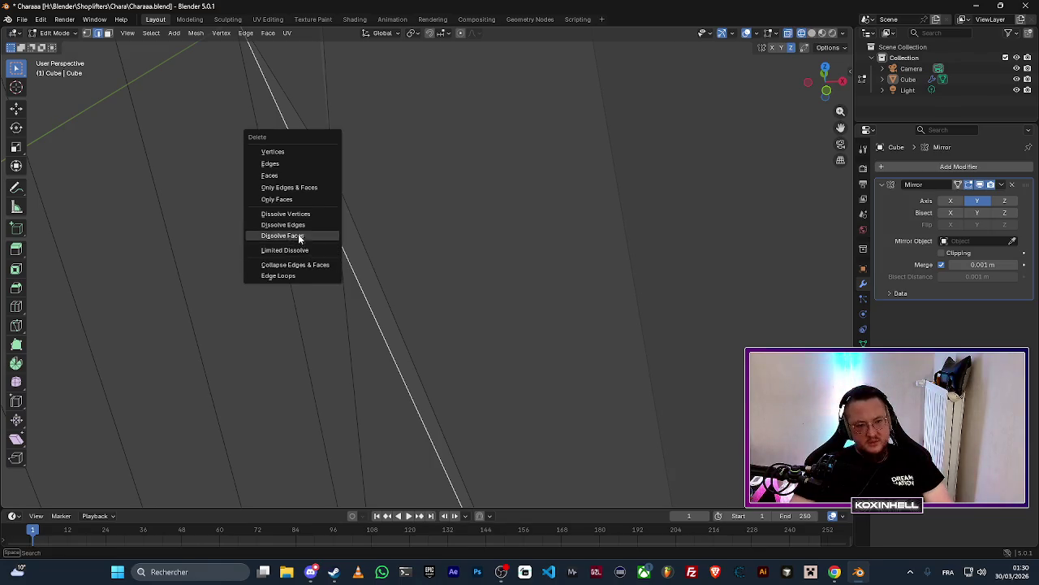
left_click(302, 225)
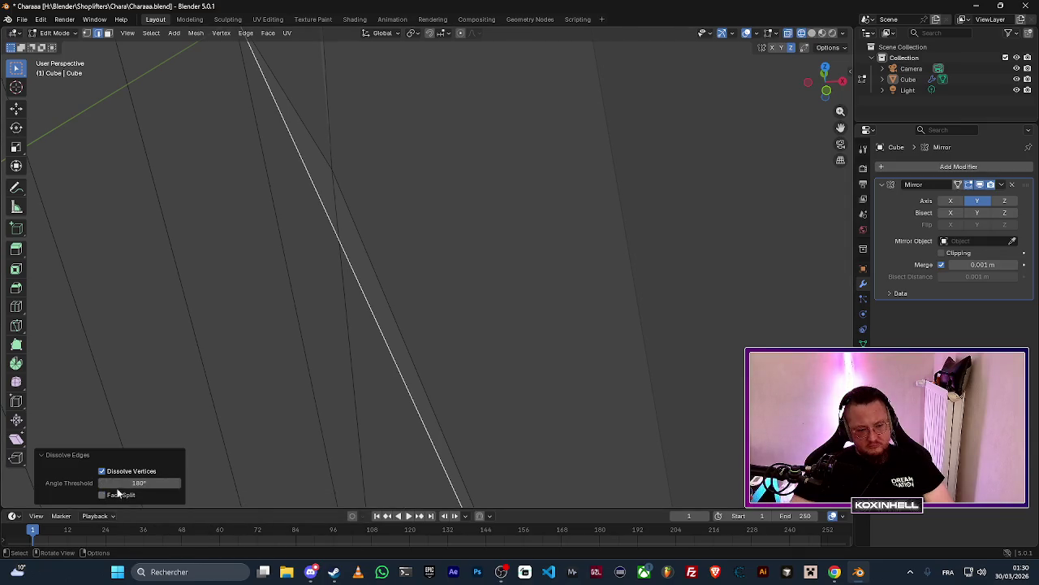
left_click_drag(124, 483, 130, 482)
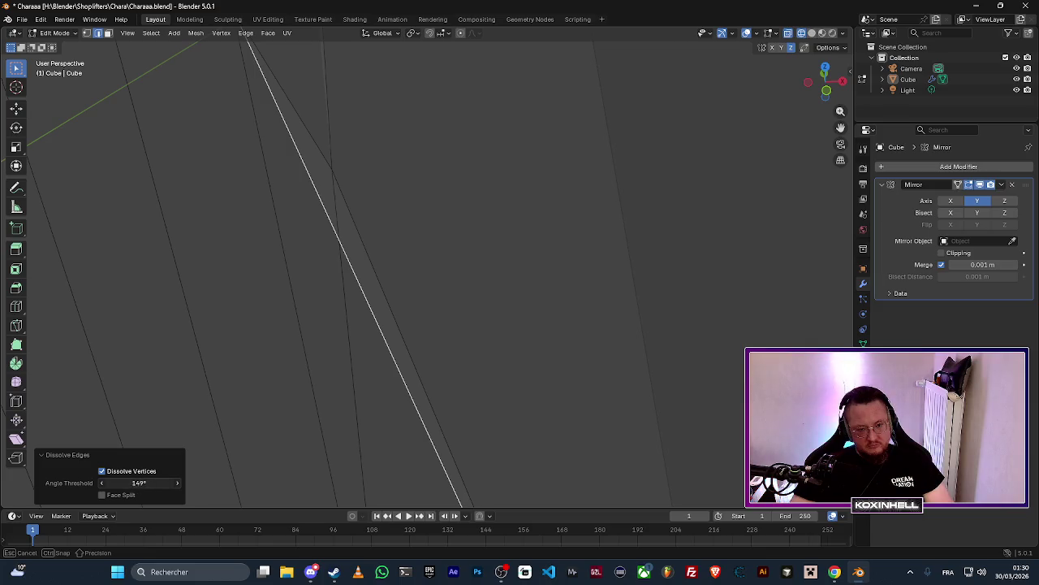
left_click_drag(139, 482, 288, 412)
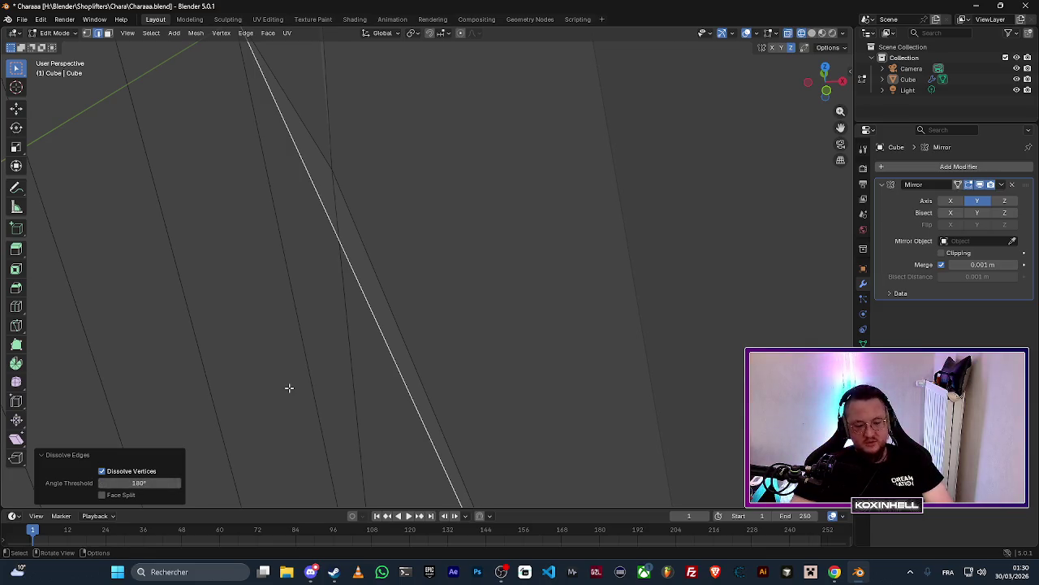
left_click(279, 344)
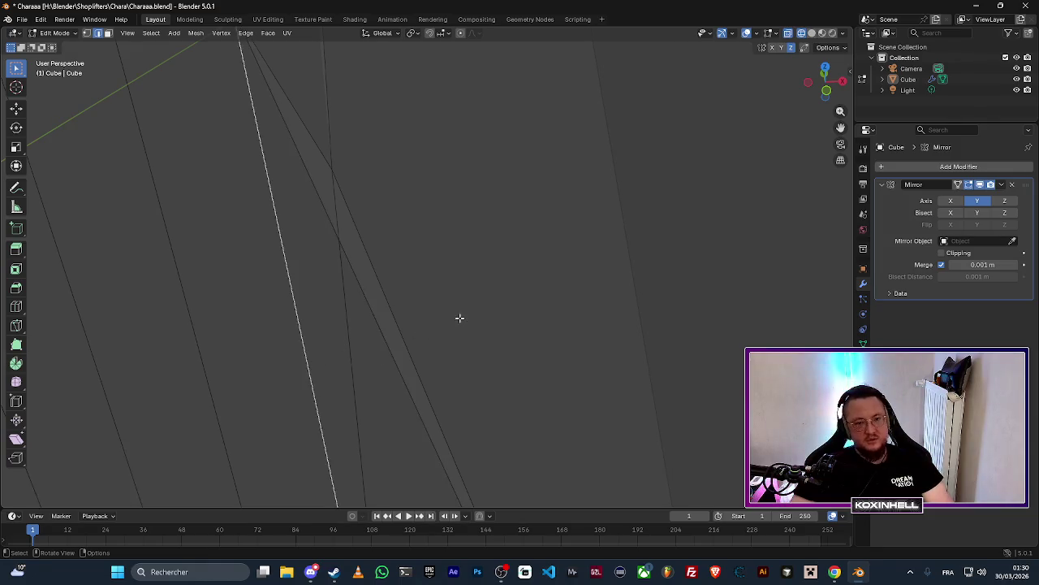
key("alt+a")
Dissolve the faces around a selected edge and look over the remaining stray edges.
key("ctrl+e")
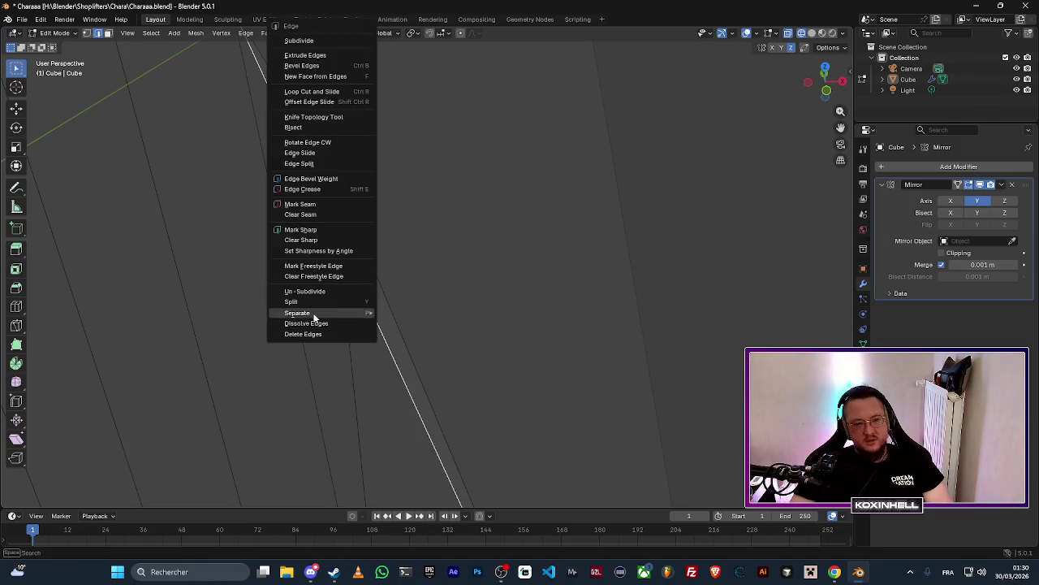
mouse_move(316, 317)
left_click(449, 309)
key("x")
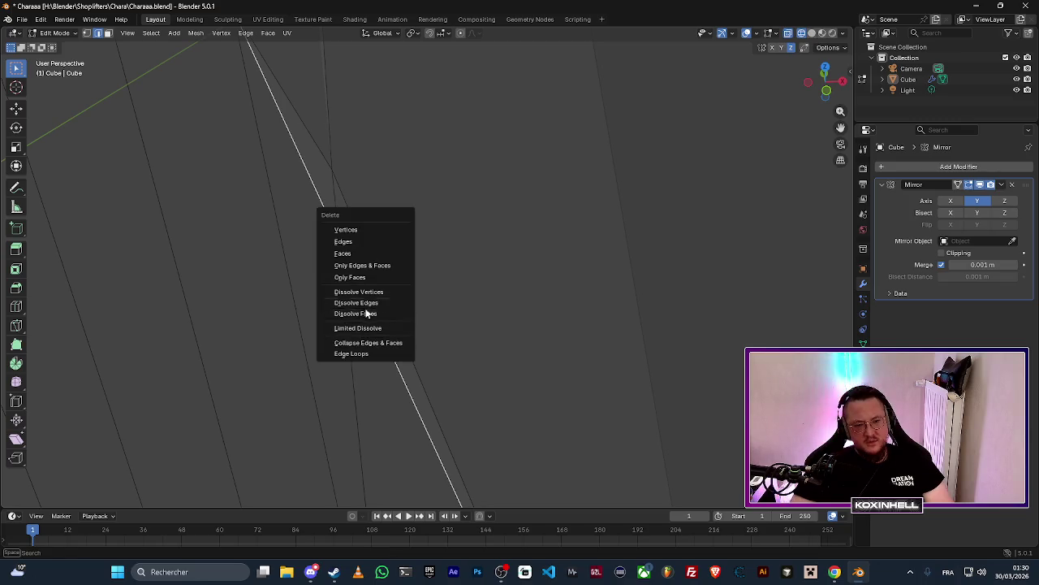
left_click(384, 312)
mouse_move(527, 246)
left_mouse_down()
mouse_move(317, 217)
mouse_move(364, 248)
mouse_move(346, 264)
mouse_move(298, 233)
mouse_move(360, 261)
mouse_move(349, 280)
left_mouse_up()
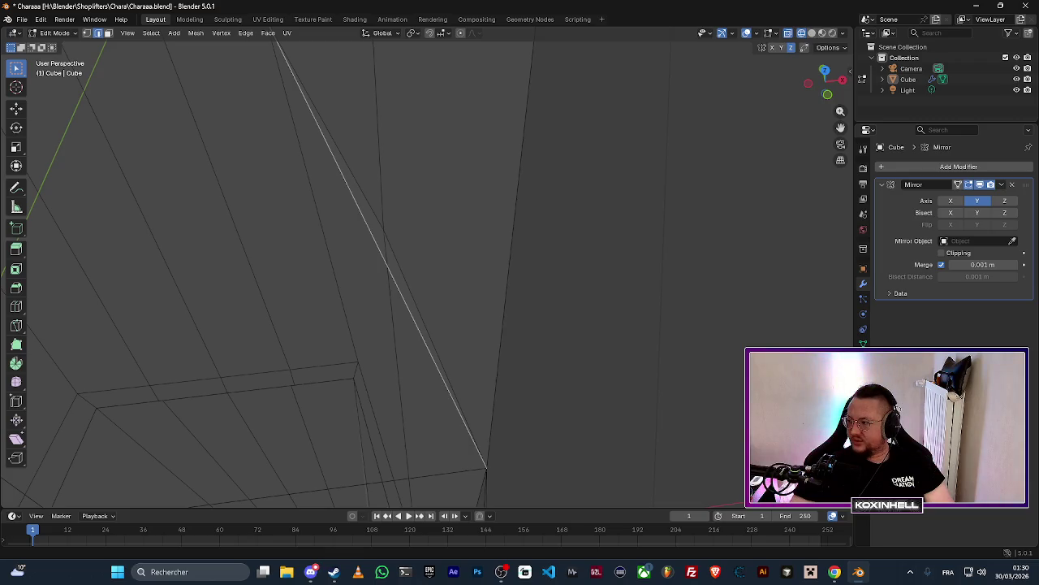
mouse_move(569, 295)
left_mouse_down()
mouse_move(476, 274)
mouse_move(413, 267)
mouse_move(395, 276)
mouse_move(458, 350)
mouse_move(487, 295)
mouse_move(601, 179)
mouse_move(216, 290)
mouse_move(230, 250)
mouse_move(216, 223)
mouse_move(349, 249)
mouse_move(320, 213)
mouse_move(400, 235)
mouse_move(519, 304)
mouse_move(382, 316)
mouse_move(535, 325)
mouse_move(463, 341)
mouse_move(349, 303)
mouse_move(584, 327)
mouse_move(687, 322)
mouse_move(459, 305)
mouse_move(478, 300)
mouse_move(482, 267)
left_mouse_up()
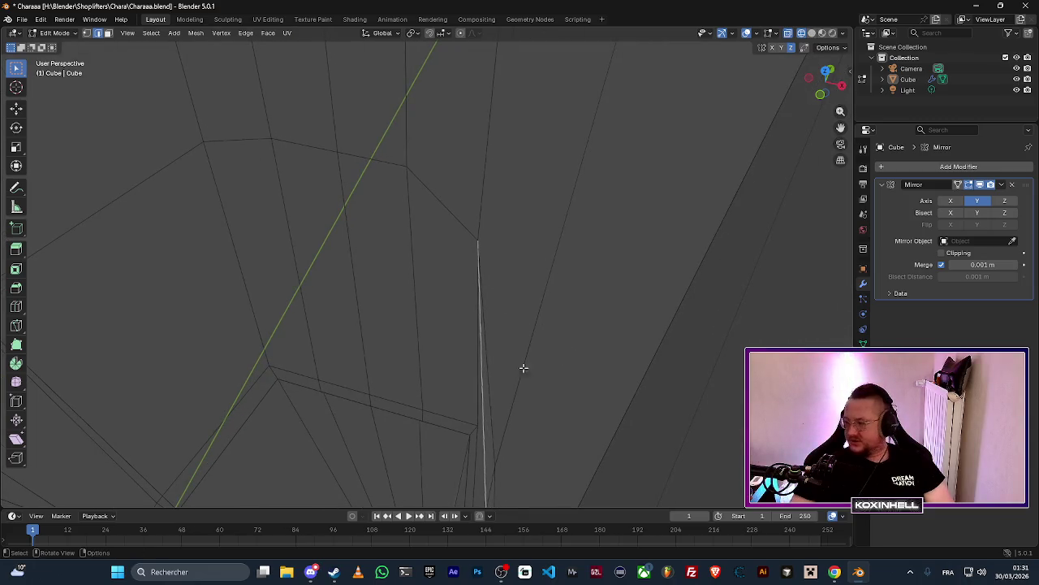
mouse_move(524, 368)
left_mouse_down()
mouse_move(590, 378)
mouse_move(609, 330)
mouse_move(687, 358)
mouse_move(344, 313)
mouse_move(404, 346)
mouse_move(401, 371)
mouse_move(379, 343)
left_mouse_up()
Dissolve the selected edges and delete the long stray edge crossing the waist.
key("x")
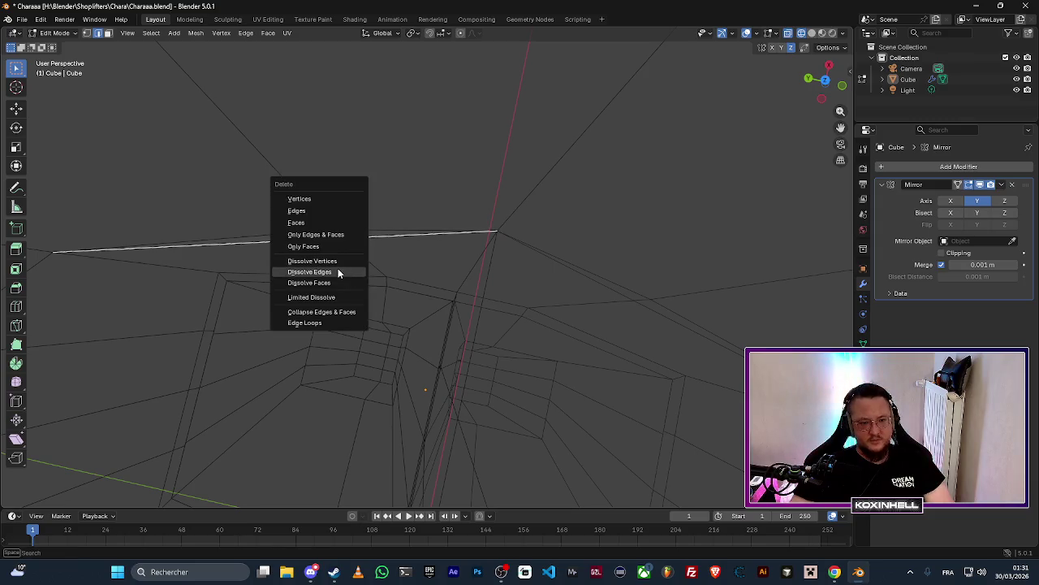
left_click(336, 274)
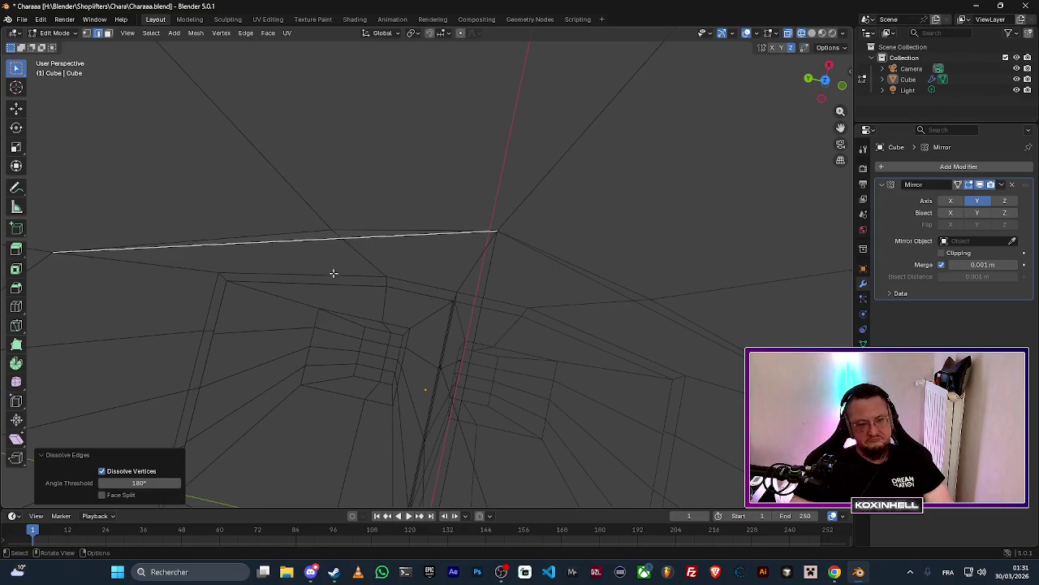
left_click(333, 273)
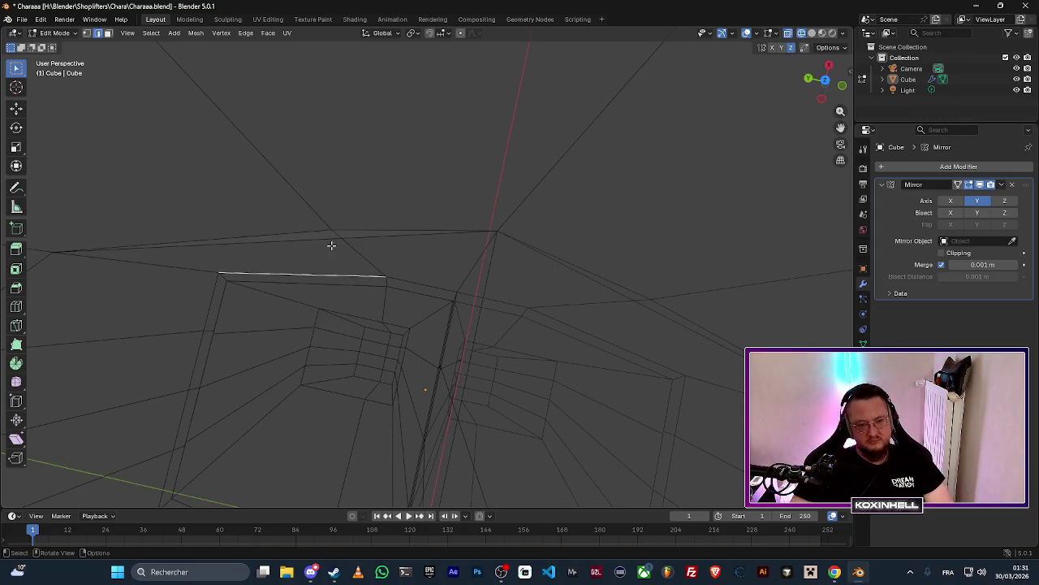
left_click(332, 245)
key("x")
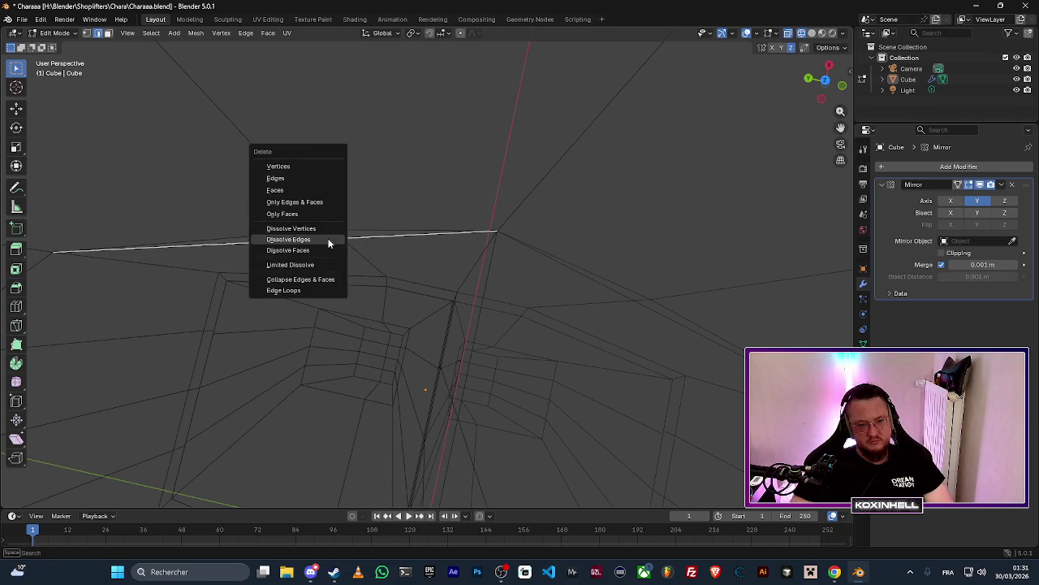
left_click(291, 180)
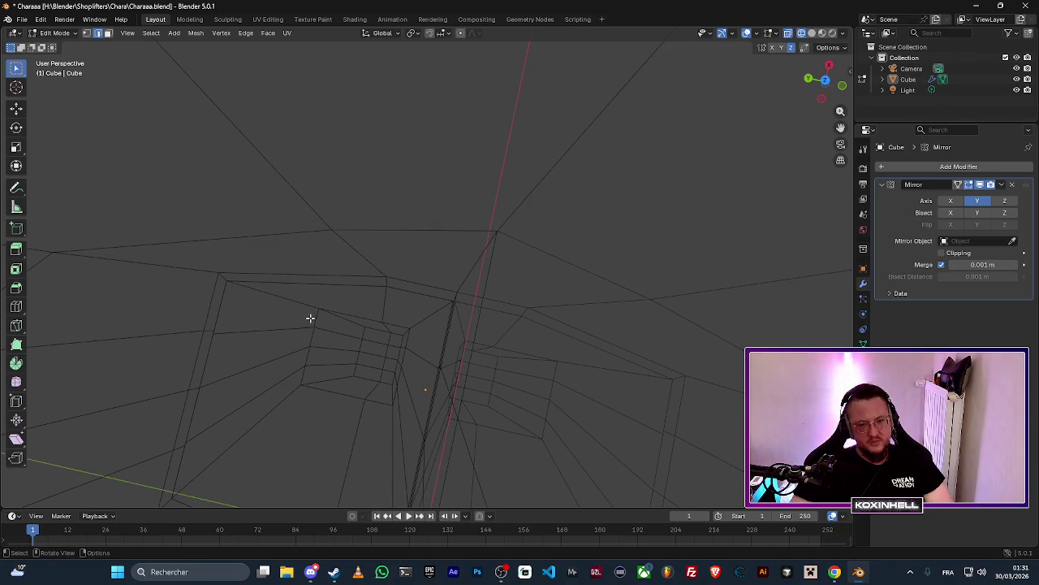
mouse_move(310, 318)
left_mouse_down()
mouse_move(350, 264)
mouse_move(455, 265)
mouse_move(513, 238)
mouse_move(588, 424)
mouse_move(499, 267)
mouse_move(443, 364)
left_mouse_up()
Switch to Solid shading and orbit to a near-front view of the character.
mouse_move(482, 311)
left_mouse_down()
mouse_move(495, 277)
mouse_move(476, 364)
left_mouse_up()
left_click(811, 33)
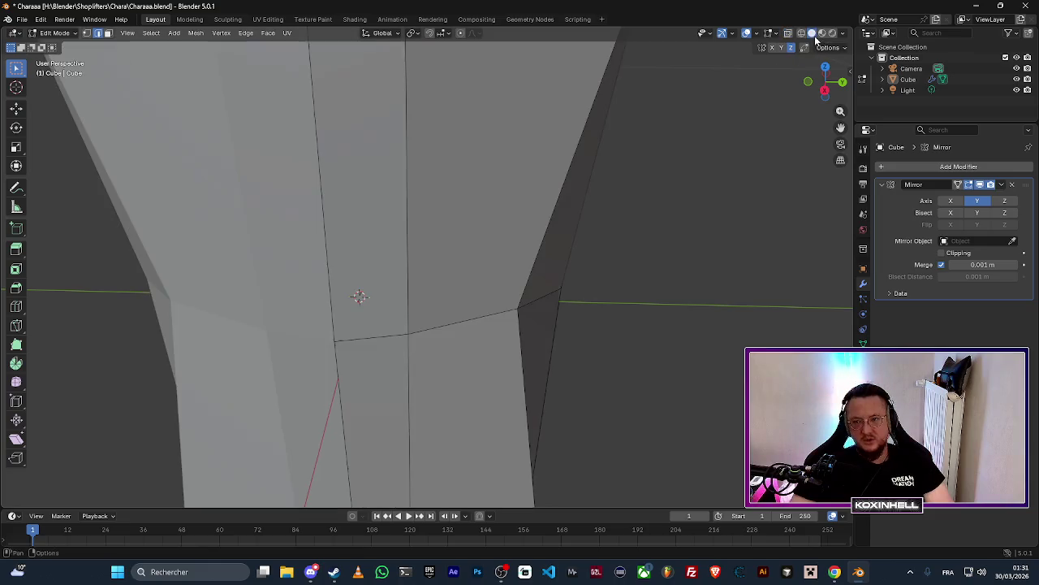
scroll(450, 398, "down", 5)
left_click_drag(453, 321, 519, 313)
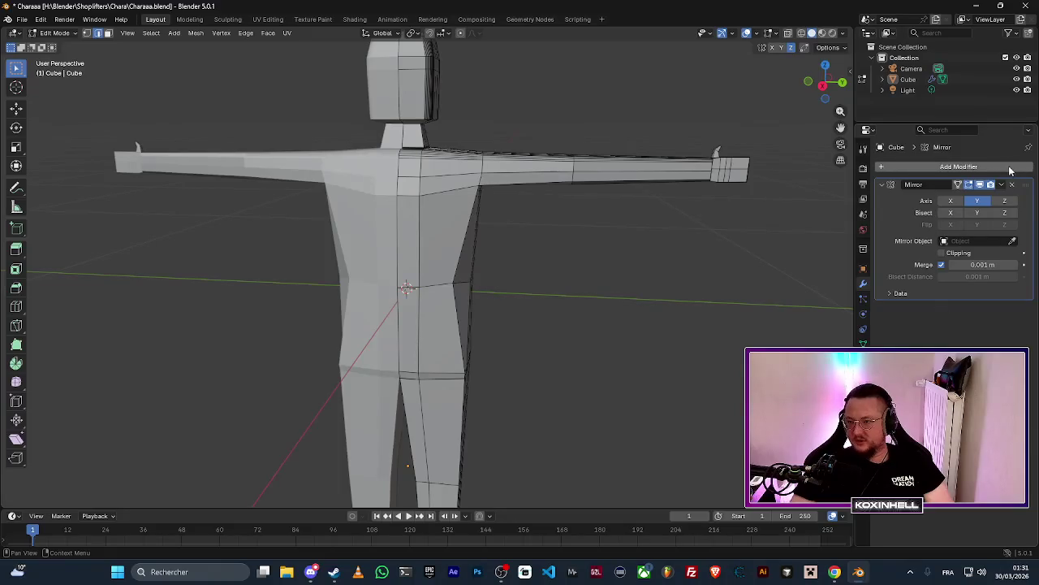
Add a Subdivision Surface modifier with viewport levels raised to 6.
left_click(959, 166)
mouse_move(962, 168)
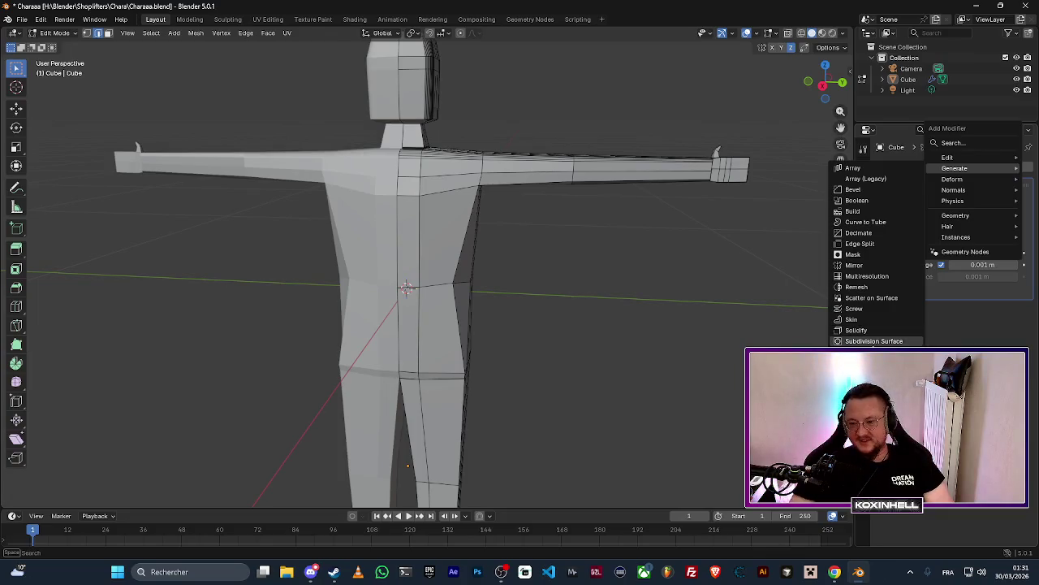
left_click(877, 342)
mouse_move(977, 338)
left_mouse_down()
mouse_move(987, 338)
mouse_move(976, 336)
left_mouse_up()
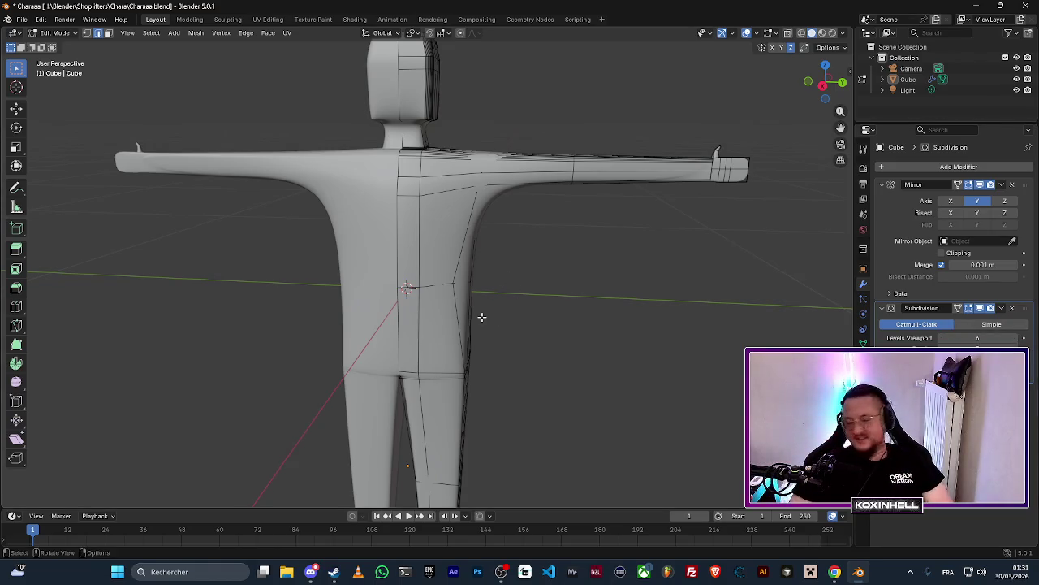
scroll(520, 320, "up", 4)
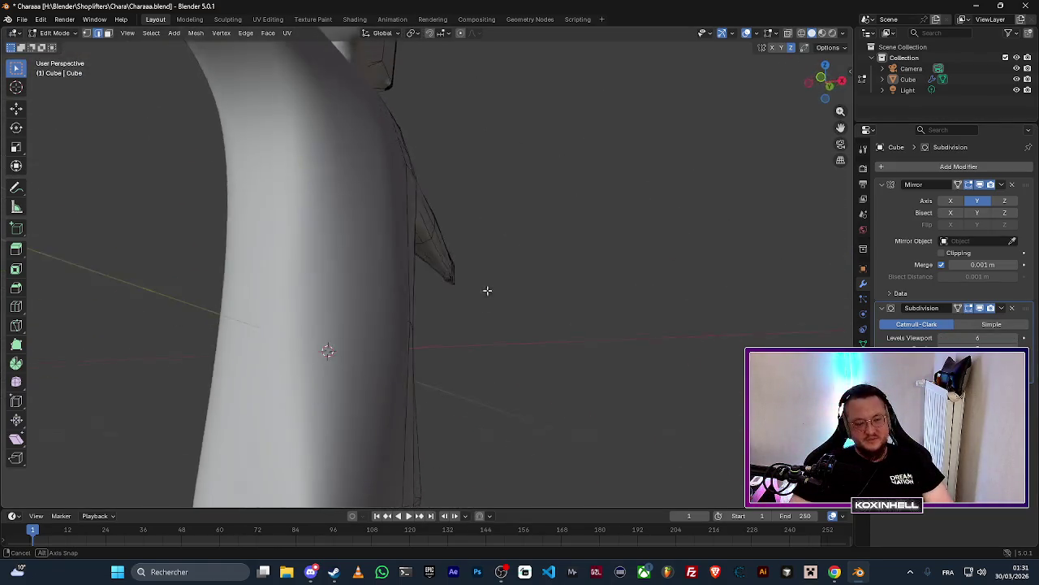
scroll(487, 290, "down", 6)
Orbit around the smoothed body, head and shoulders to inspect it.
mouse_move(487, 290)
left_mouse_down()
mouse_move(460, 171)
mouse_move(441, 215)
mouse_move(441, 193)
mouse_move(343, 186)
mouse_move(298, 197)
mouse_move(340, 243)
left_mouse_up()
scroll(513, 253, "down", 3)
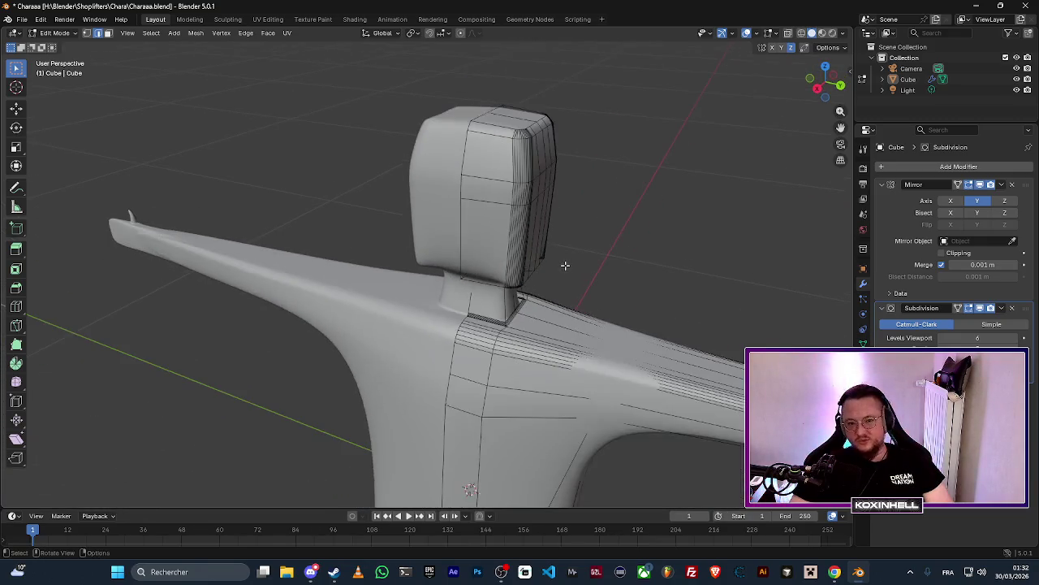
mouse_move(566, 263)
left_mouse_down()
mouse_move(592, 267)
mouse_move(475, 310)
left_mouse_up()
mouse_move(399, 303)
left_mouse_down()
mouse_move(425, 308)
mouse_move(433, 267)
mouse_move(391, 281)
mouse_move(416, 254)
mouse_move(408, 239)
left_mouse_up()
scroll(416, 253, "up", 3)
scroll(408, 239, "down", 3)
Drop the Subdivision viewport levels to 0 and save Charaaa.blend.
left_click_drag(978, 338, 942, 338)
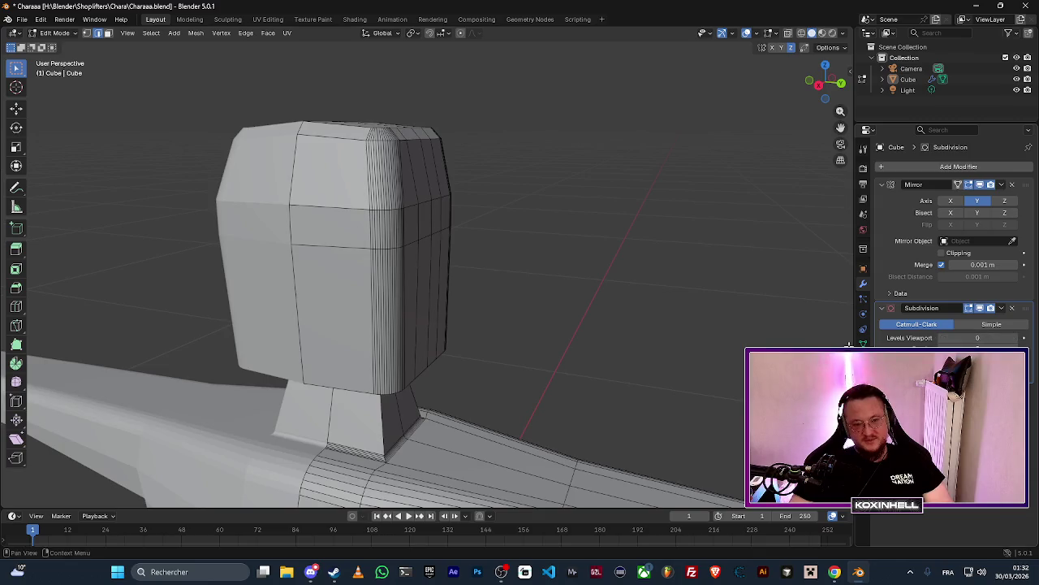
left_click_drag(568, 309, 474, 305)
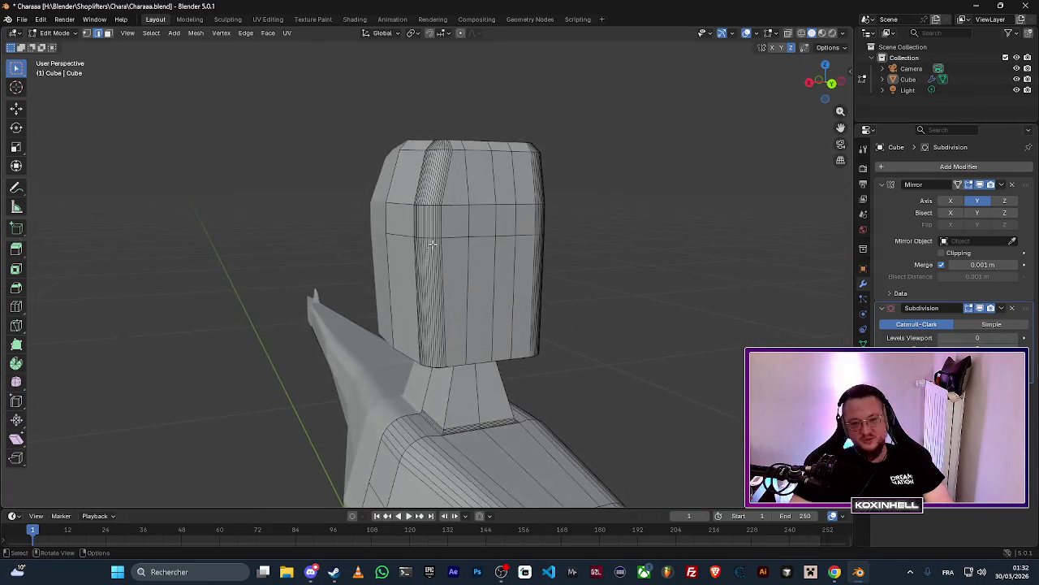
scroll(434, 243, "up", 5)
scroll(436, 240, "down", 10)
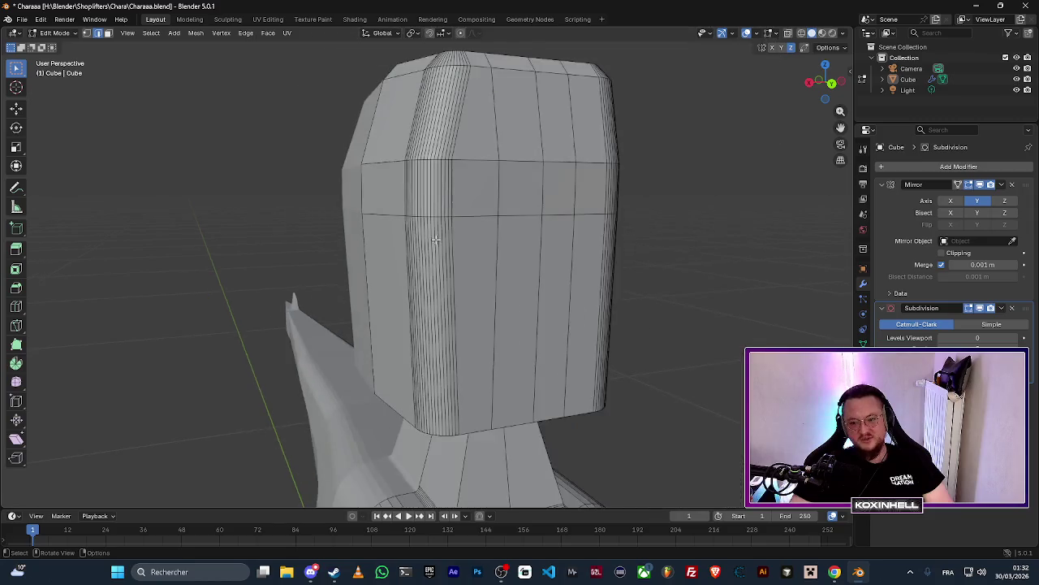
scroll(423, 298, "down", 5)
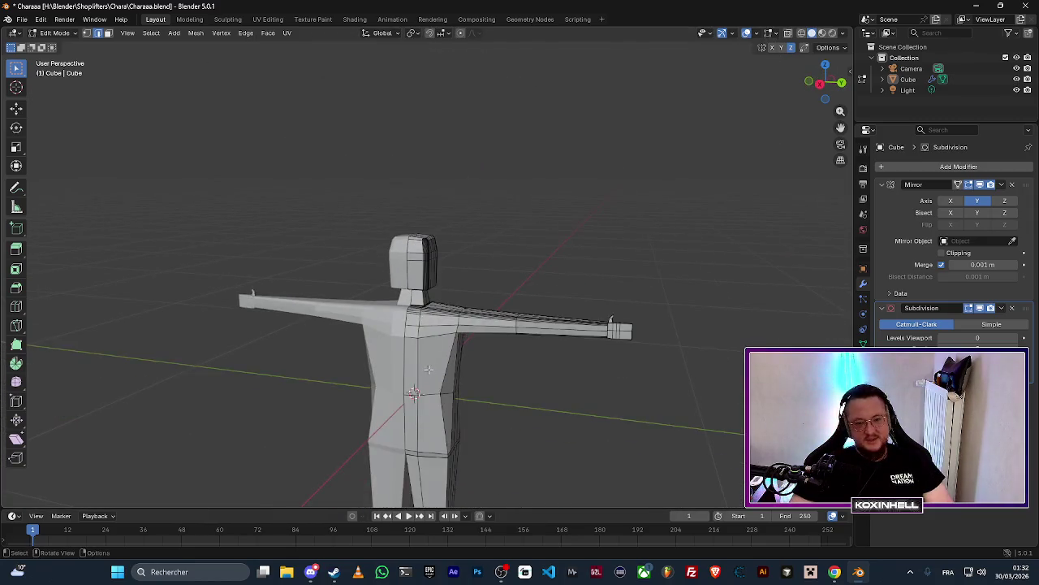
left_click_drag(438, 276, 519, 284)
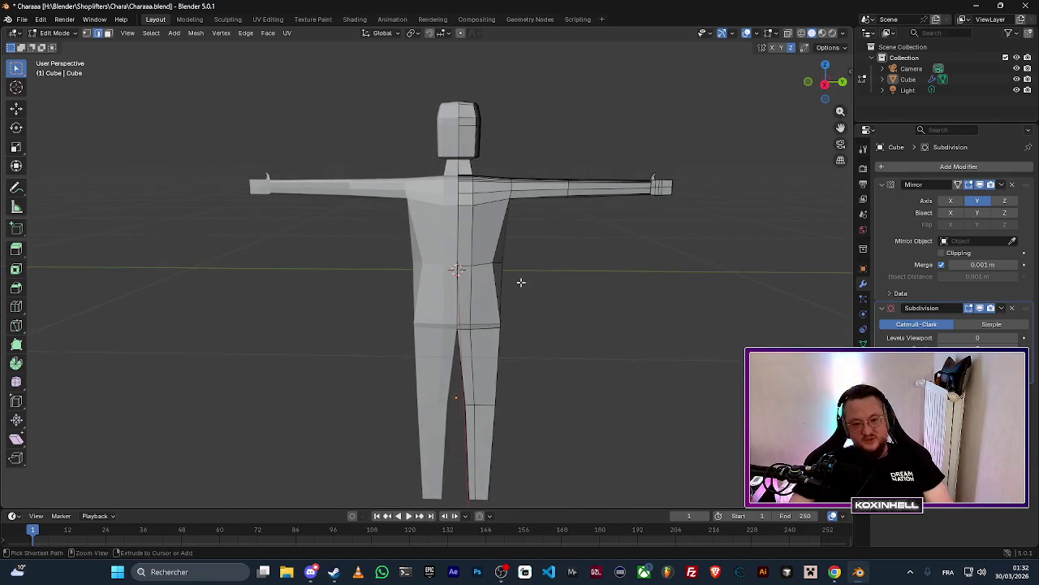
key("ctrl+s")
Open the recent Character.blend file and orbit around the character.
left_click(22, 23)
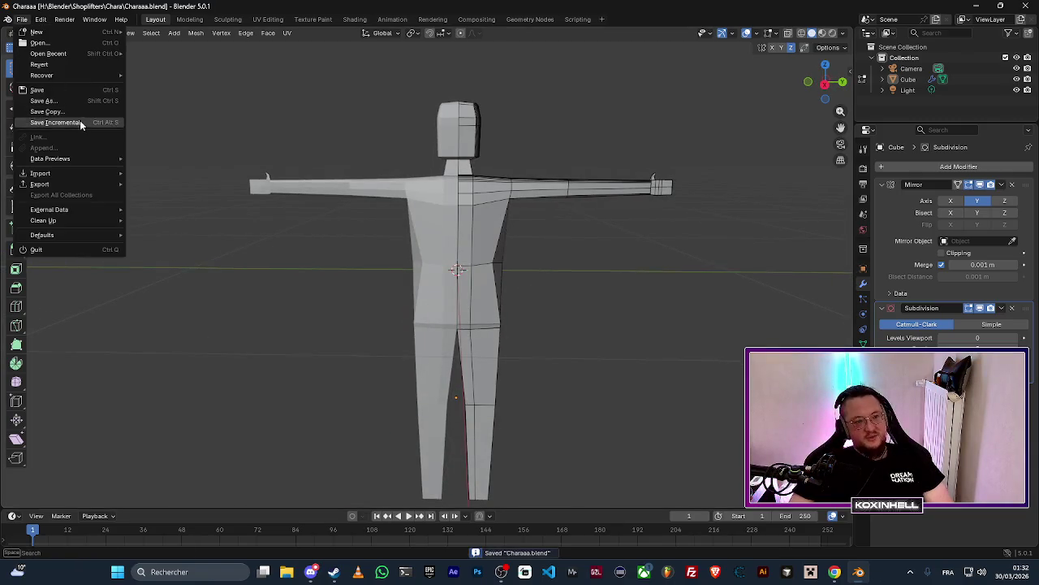
mouse_move(107, 55)
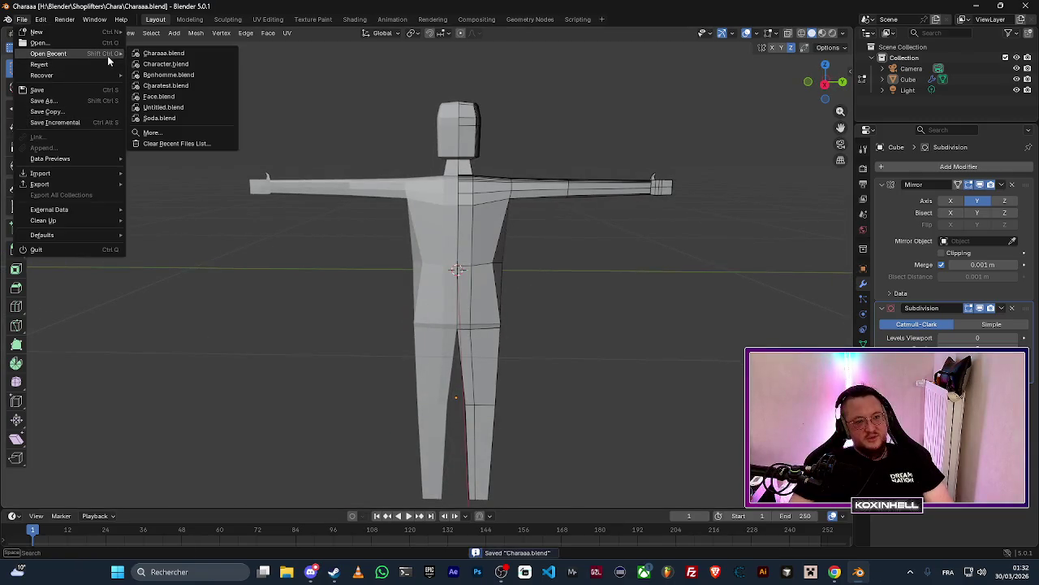
left_click(179, 57)
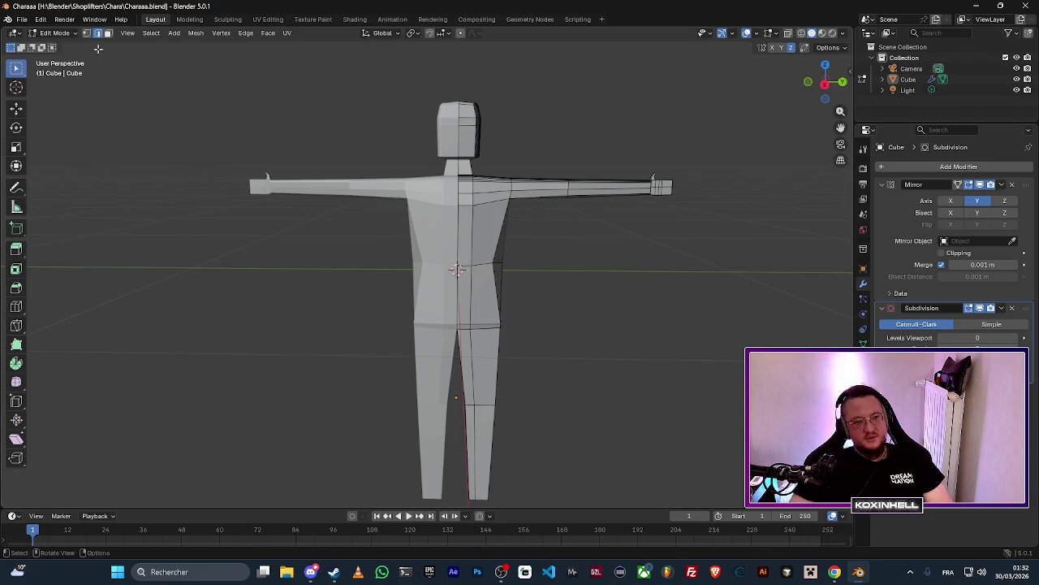
left_click(22, 19)
mouse_move(86, 53)
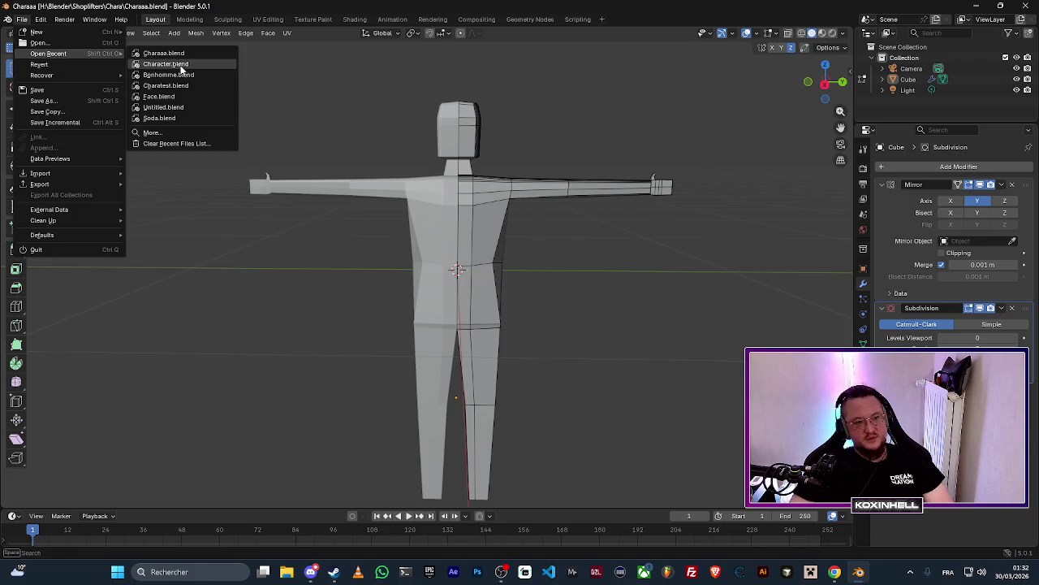
left_click(180, 65)
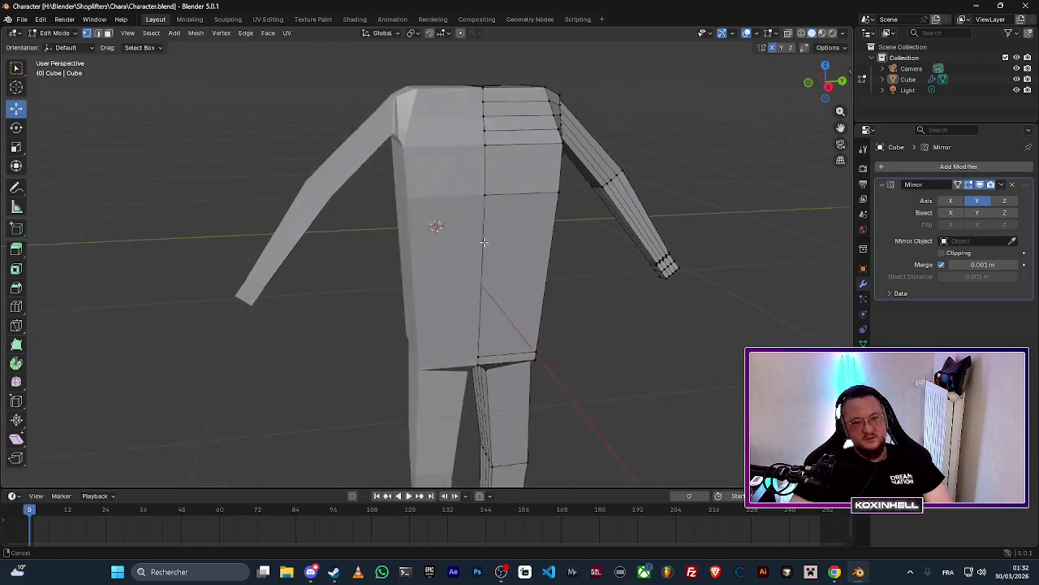
mouse_move(483, 242)
left_mouse_down()
mouse_move(480, 143)
mouse_move(453, 265)
mouse_move(514, 290)
mouse_move(533, 377)
mouse_move(411, 371)
mouse_move(413, 281)
mouse_move(456, 143)
left_mouse_up()
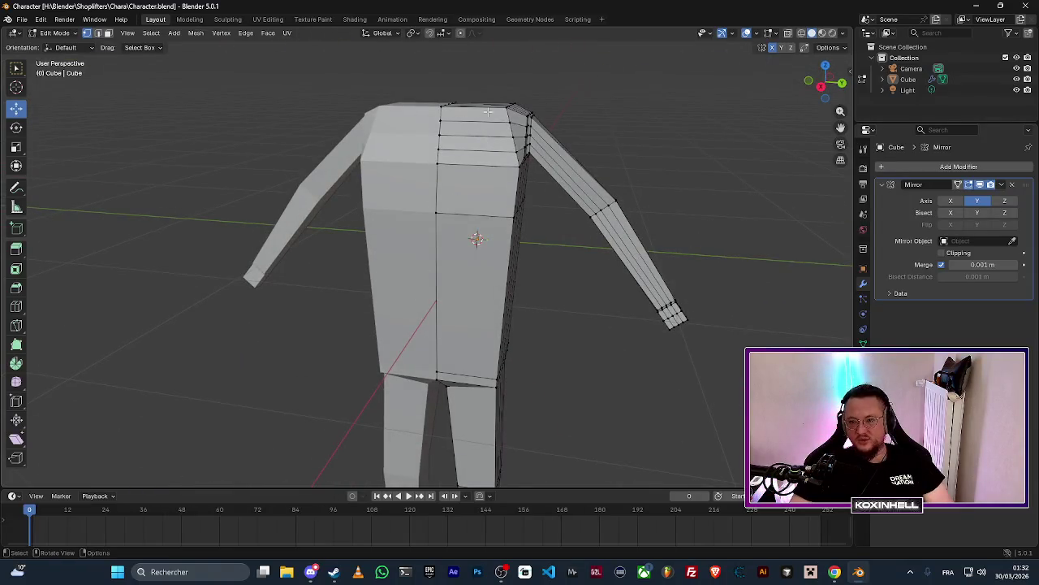
left_click_drag(498, 219, 505, 209)
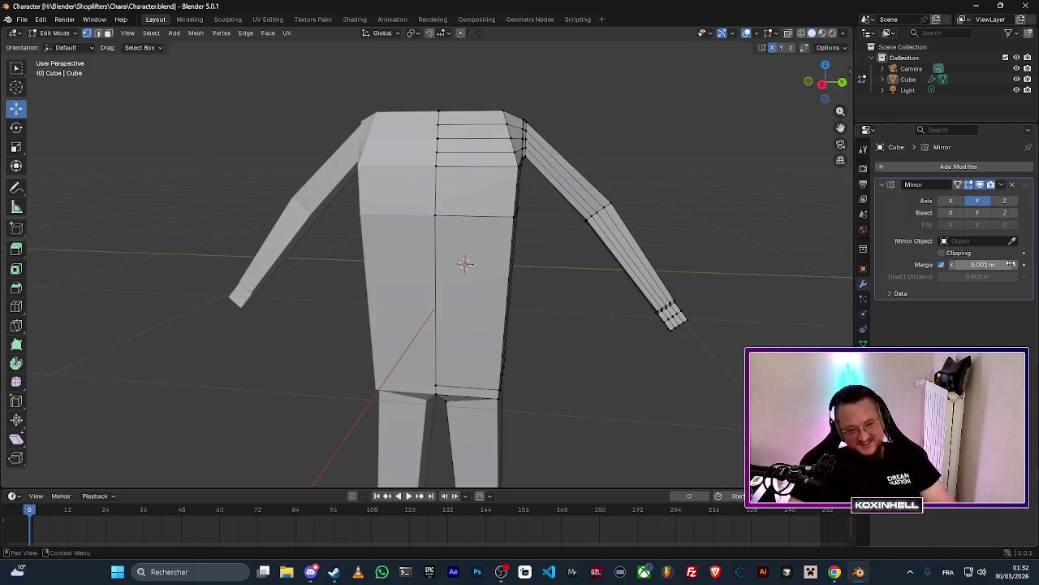
mouse_move(555, 249)
left_mouse_down()
mouse_move(555, 319)
mouse_move(522, 268)
left_mouse_up()
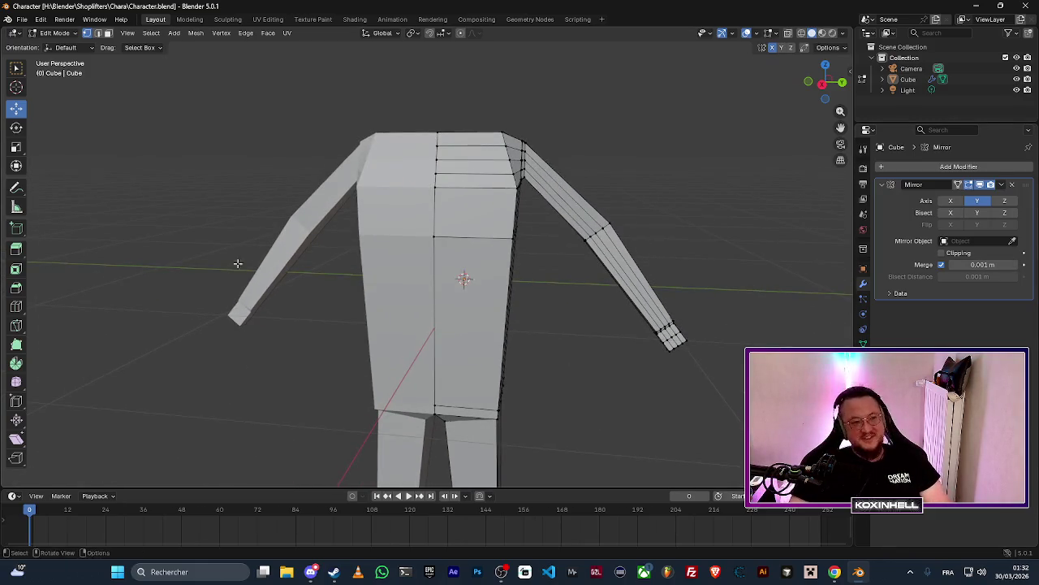
Open the recent Bonhomme.blend file and orbit around that character.
left_click(22, 18)
mouse_move(84, 55)
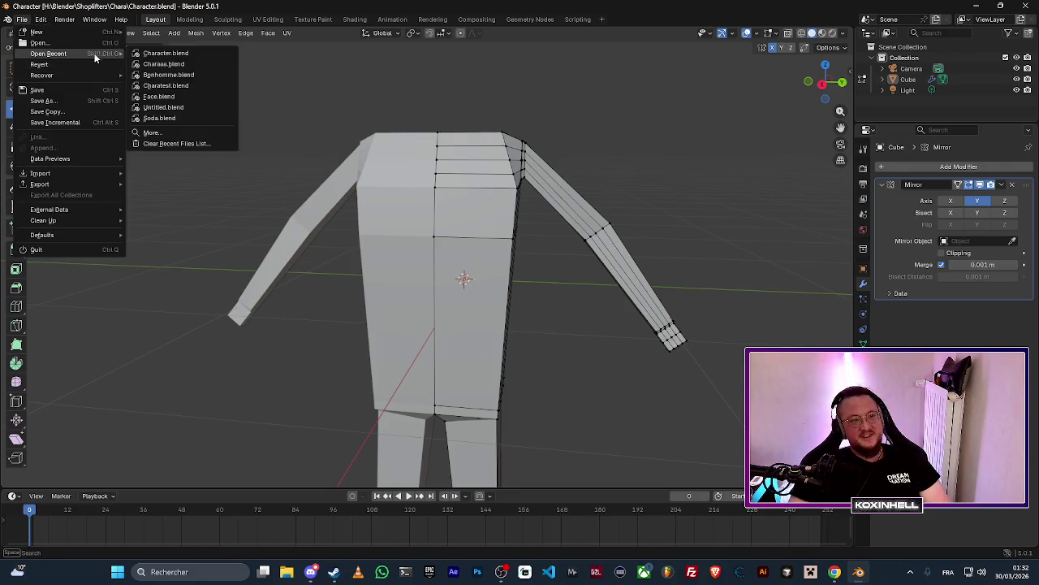
left_click(189, 76)
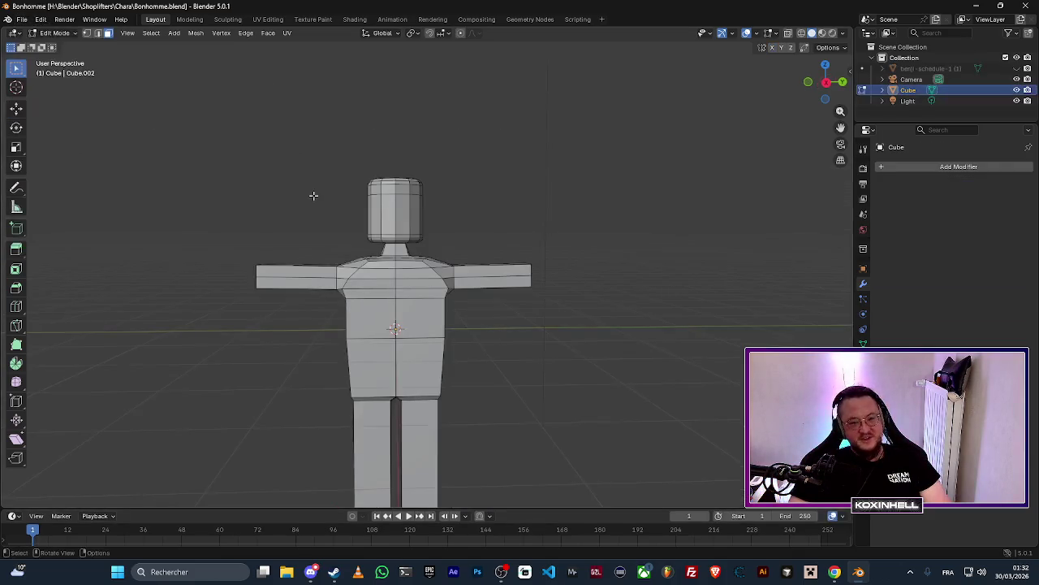
mouse_move(346, 257)
left_mouse_down()
mouse_move(380, 218)
mouse_move(544, 220)
mouse_move(377, 238)
mouse_move(360, 313)
mouse_move(365, 353)
mouse_move(358, 208)
mouse_move(363, 216)
left_mouse_up()
Open Face.blend from the recent files list.
left_click(22, 19)
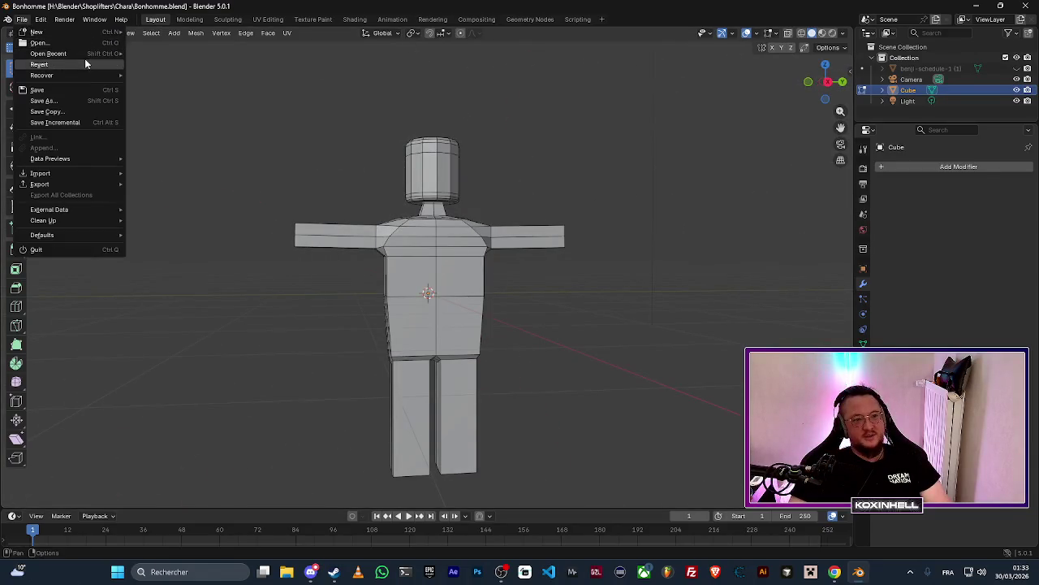
mouse_move(99, 53)
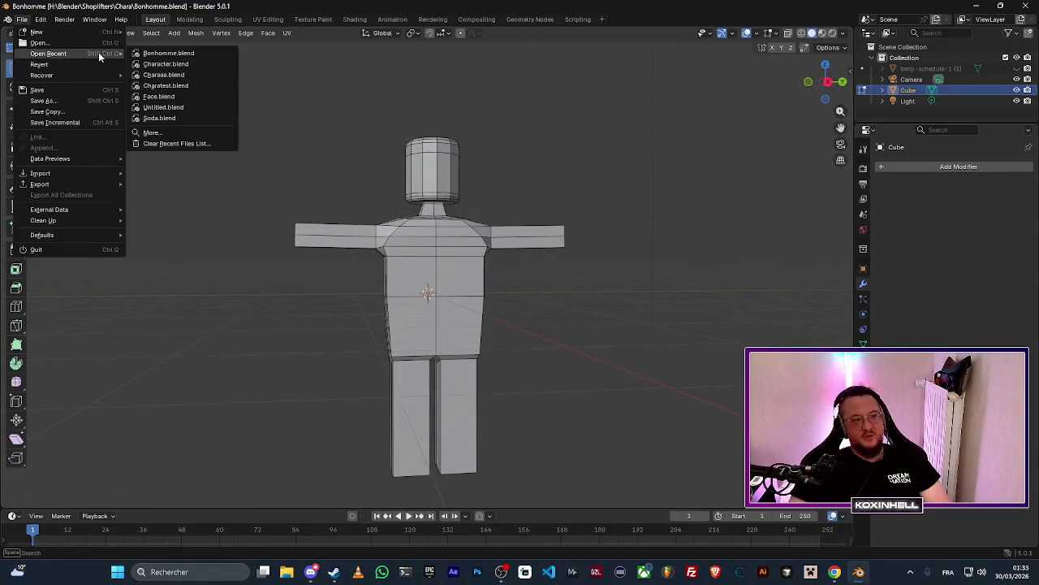
left_click(175, 97)
View the spiky head from the front, then bring Chrome's Schedule 1 character images forward.
mouse_move(567, 306)
left_mouse_down()
mouse_move(492, 236)
mouse_move(314, 238)
mouse_move(434, 197)
mouse_move(454, 236)
mouse_move(525, 235)
left_mouse_up()
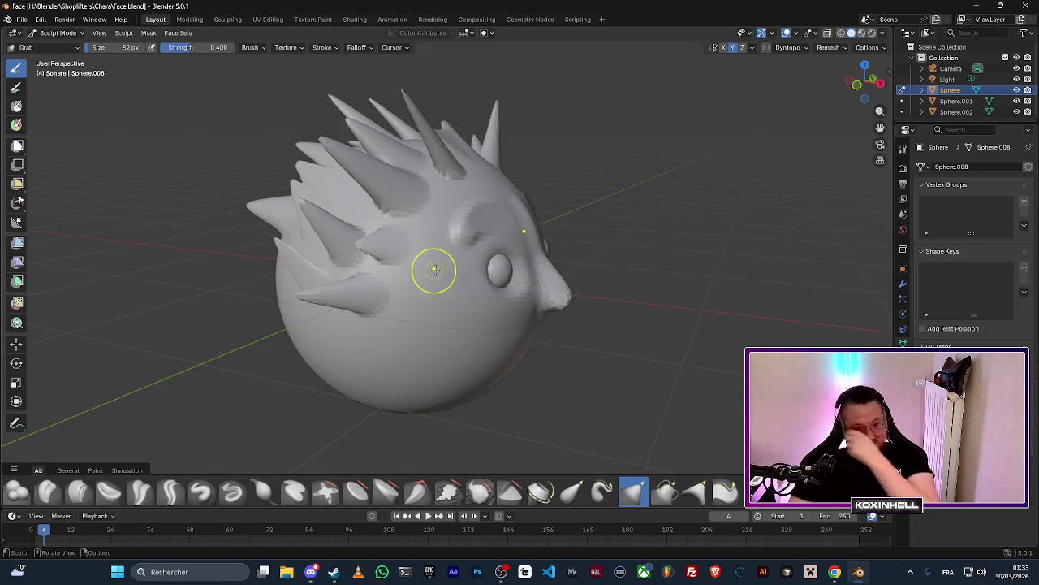
mouse_move(488, 269)
left_mouse_down()
mouse_move(440, 252)
mouse_move(435, 266)
mouse_move(451, 284)
mouse_move(513, 267)
mouse_move(405, 272)
left_mouse_up()
scroll(454, 279, "down", 5)
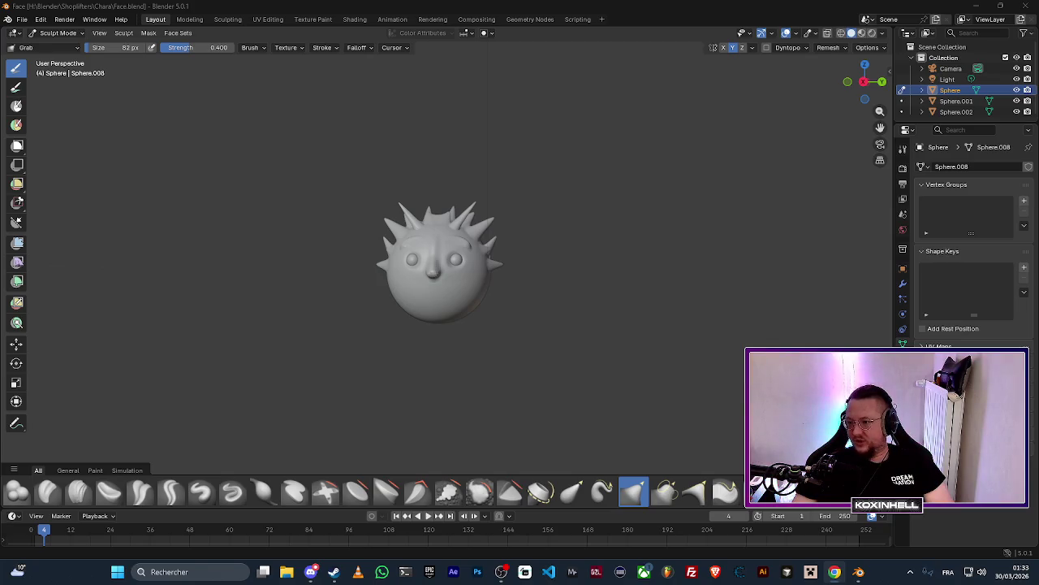
left_click(834, 572)
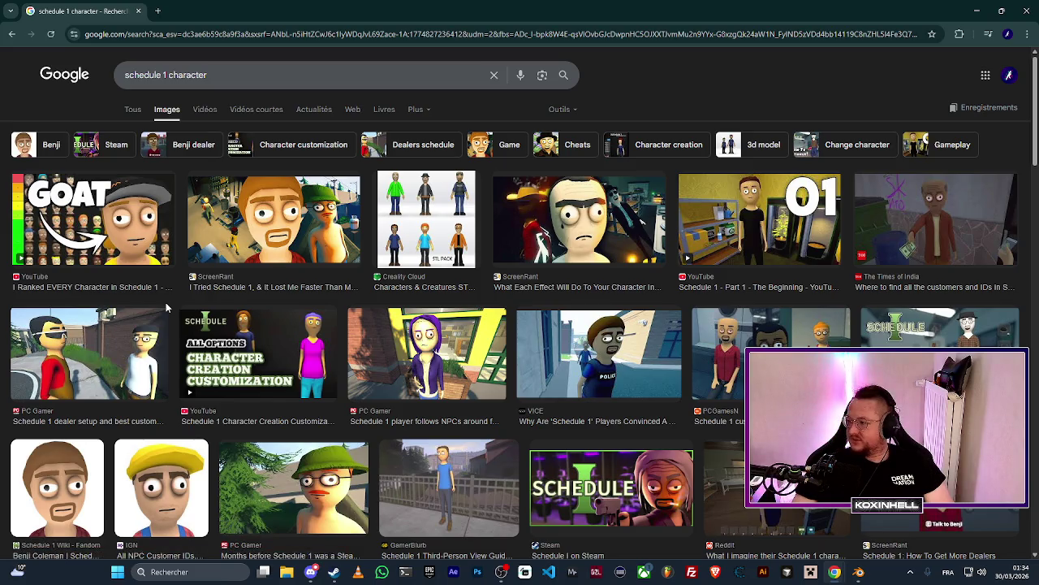
Switch from the Google Images results to the Steam window via the taskbar.
left_click(334, 571)
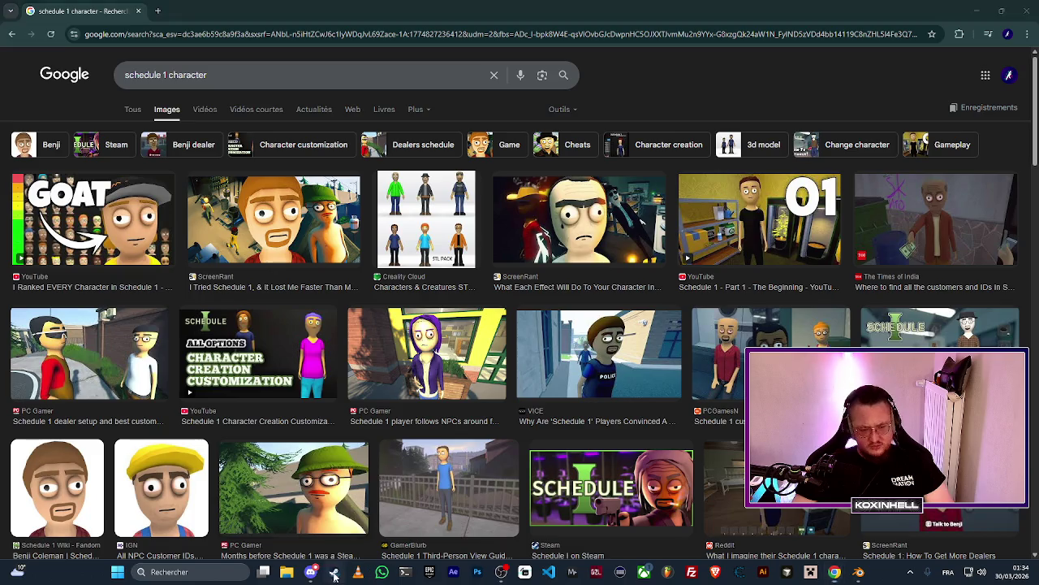
Search the store for Fuse, open its page and watch the trailer full screen.
left_click(603, 65)
type("fu")
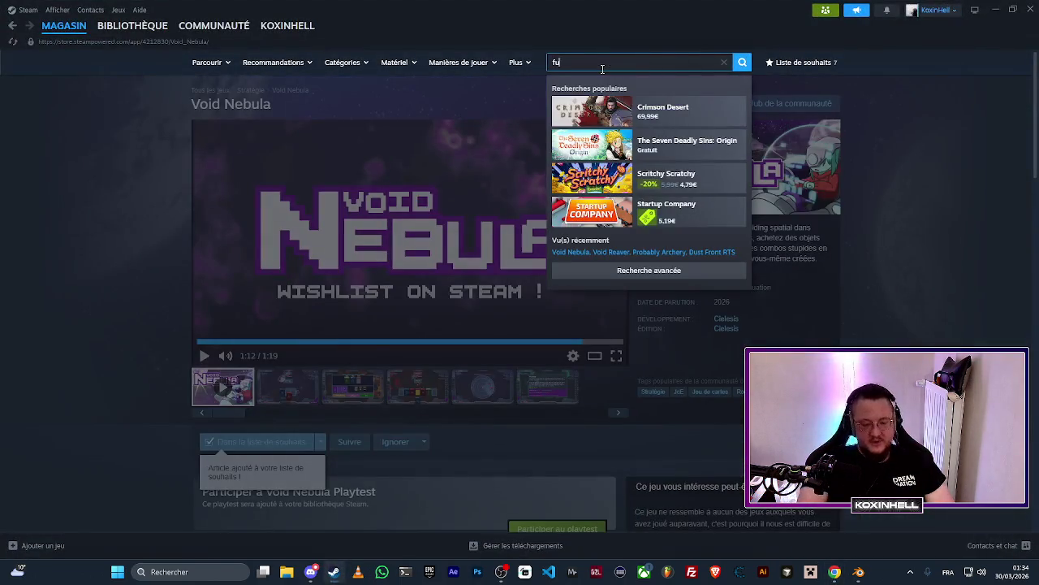
type("se")
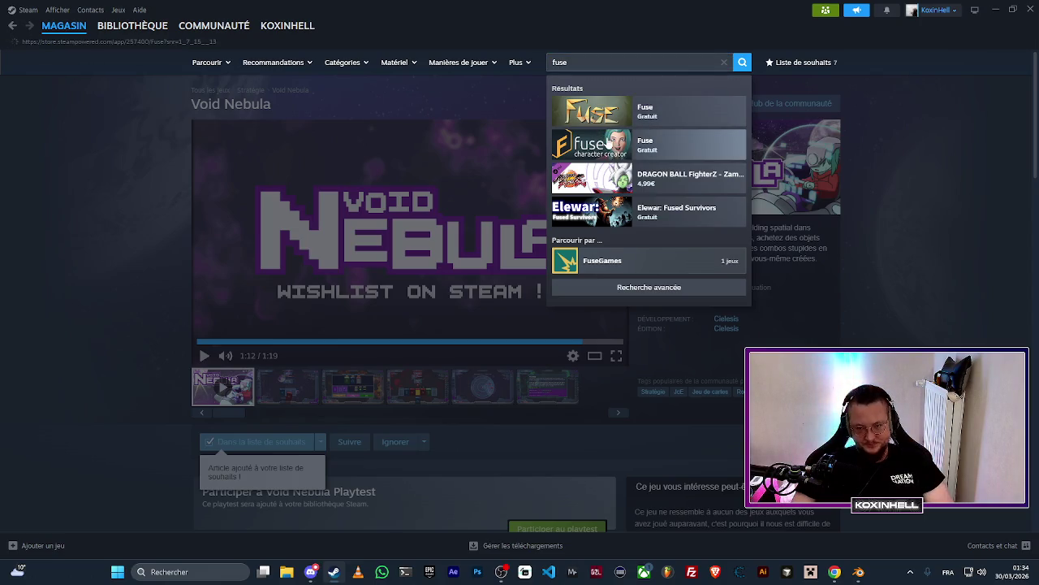
left_click(609, 142)
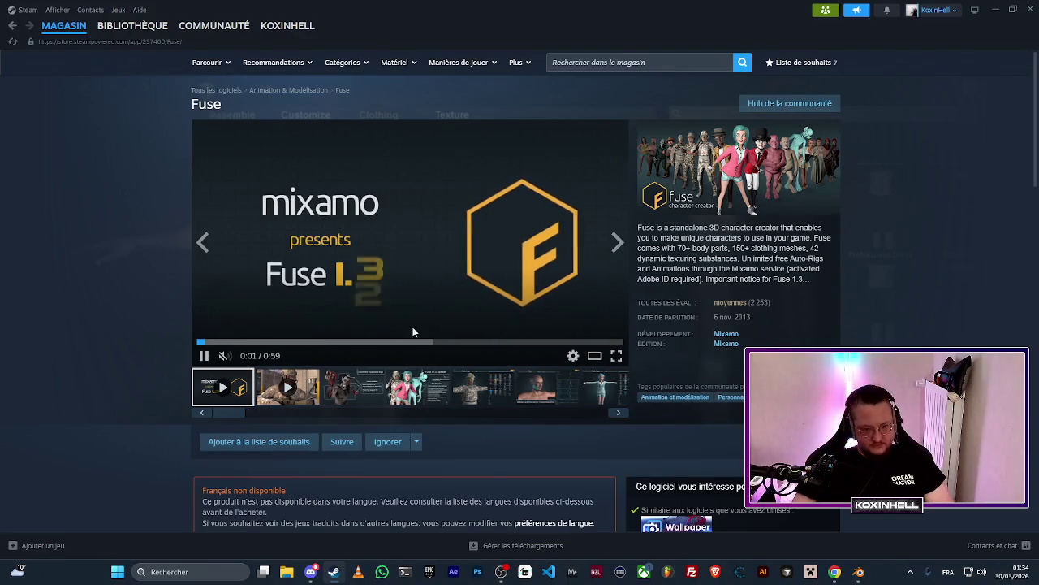
left_click(617, 358)
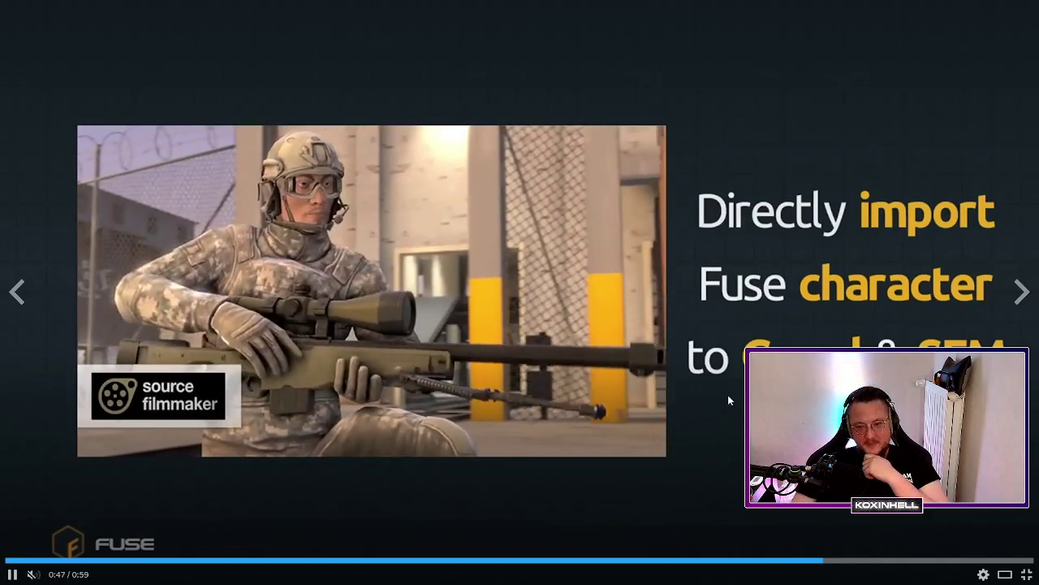
left_click(728, 393)
left_click(650, 366)
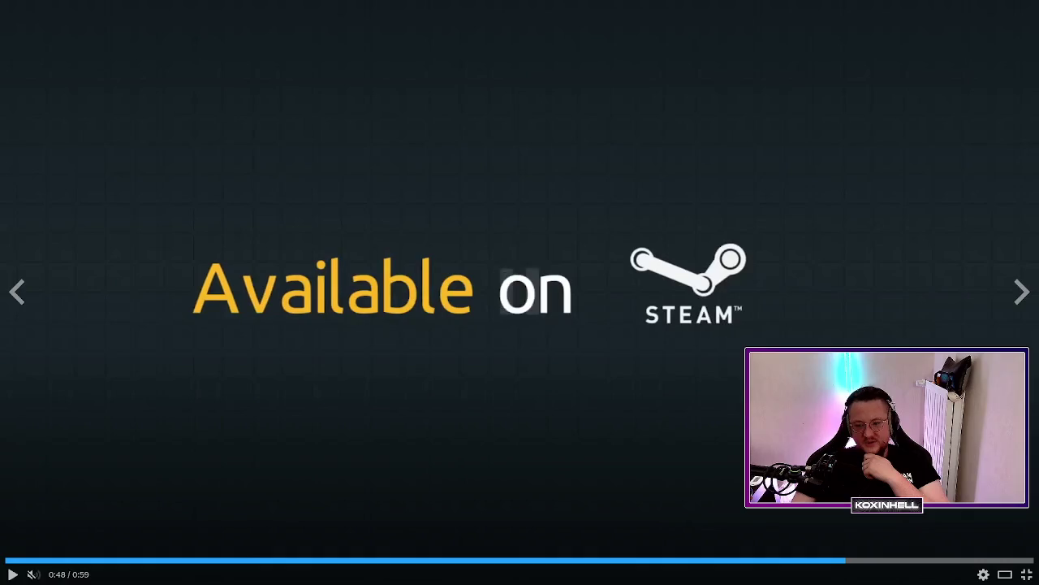
left_click(720, 429)
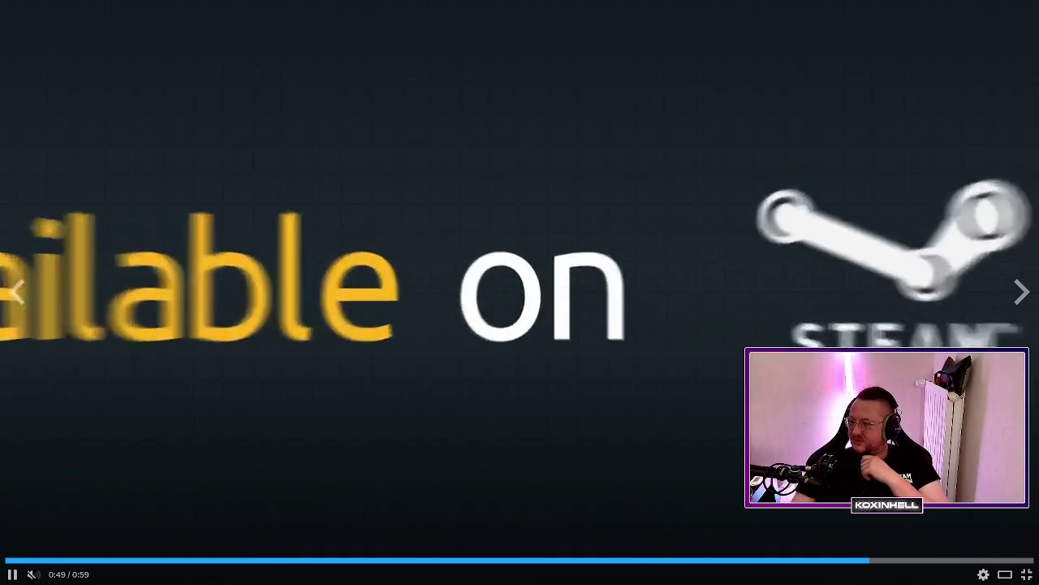
left_click(724, 425)
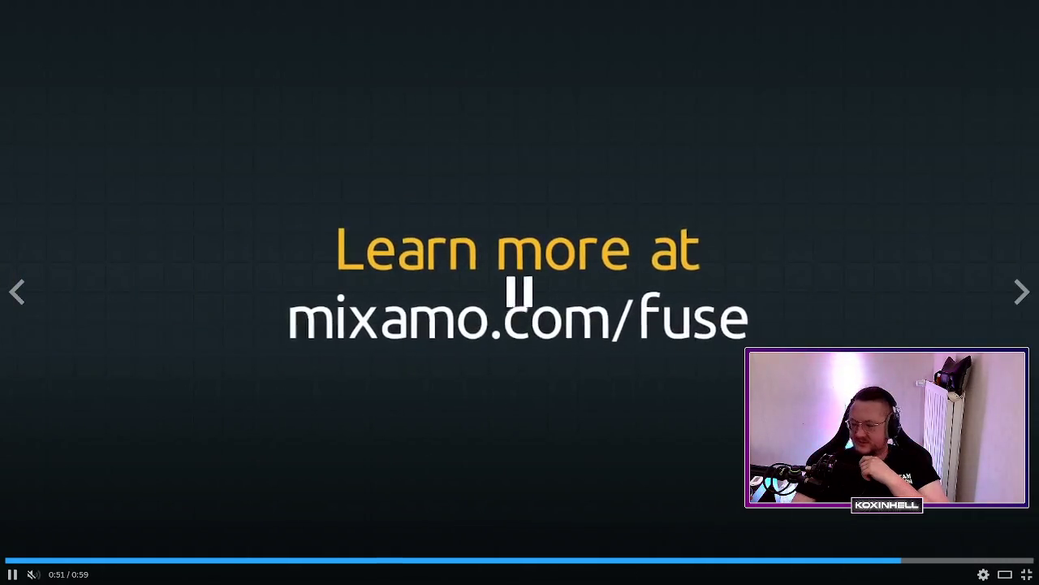
left_click(1026, 575)
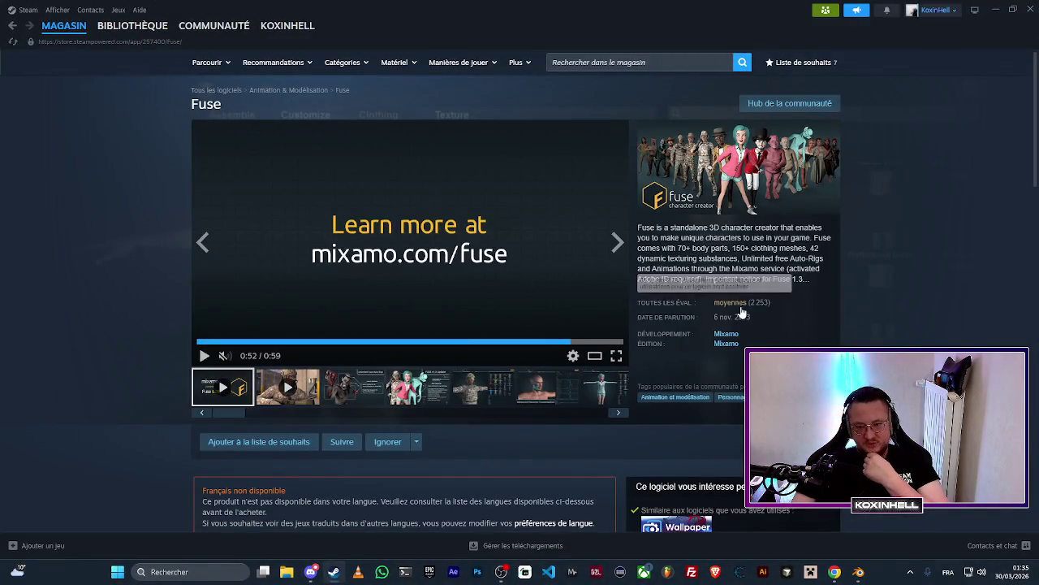
Install Fuse on the chosen drive and scroll through the store page.
scroll(386, 327, "down", 2)
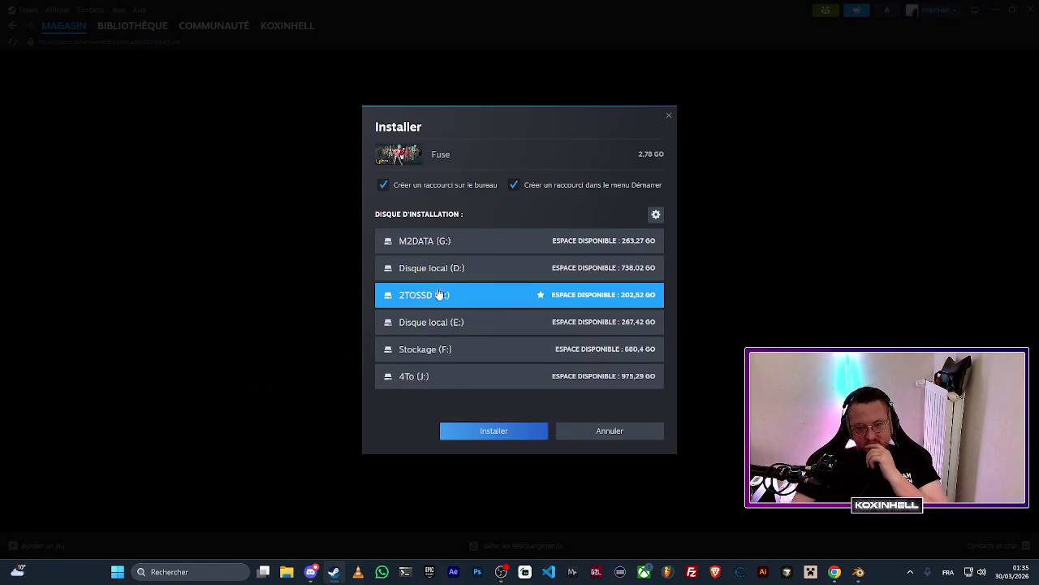
left_click(515, 428)
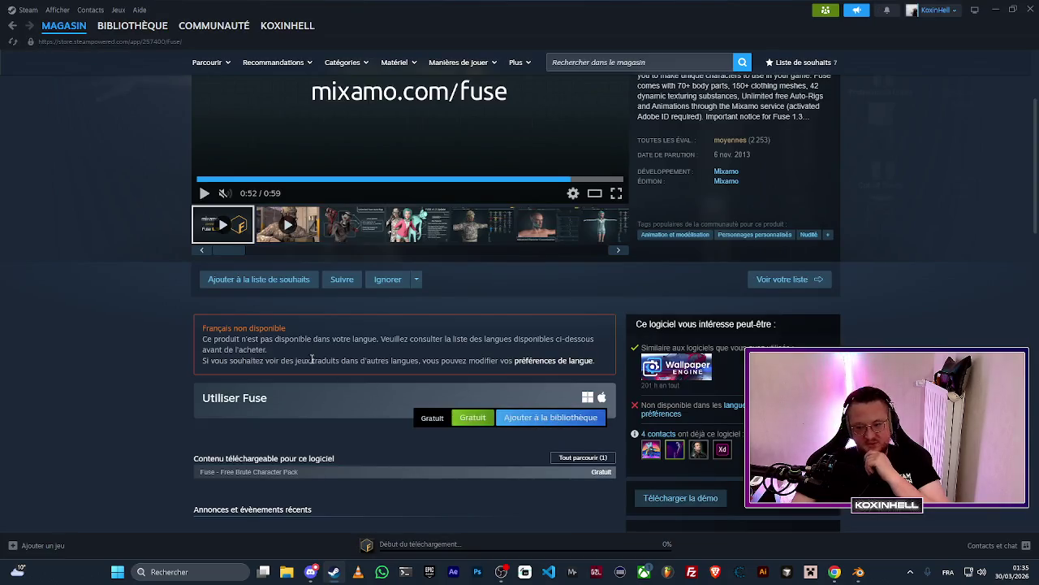
scroll(312, 359, "down", 4)
scroll(325, 320, "up", 1)
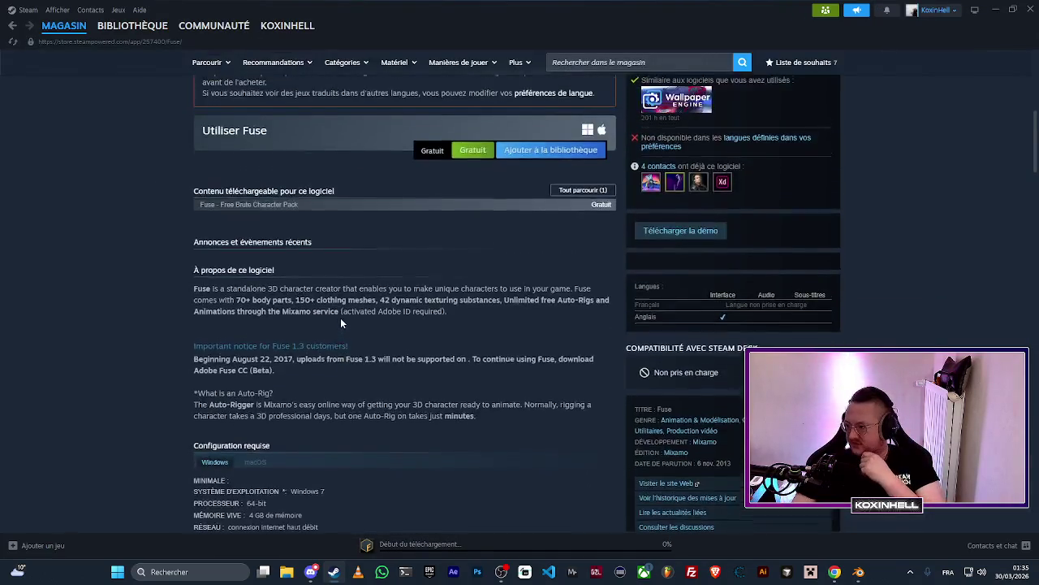
scroll(340, 323, "up", 5)
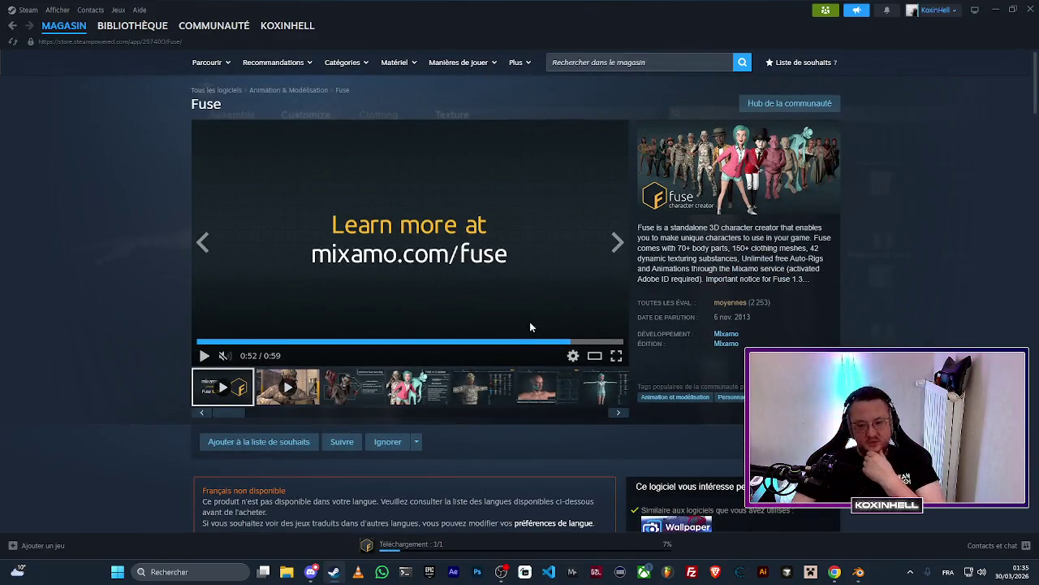
scroll(529, 326, "down", 4)
scroll(461, 359, "down", 2)
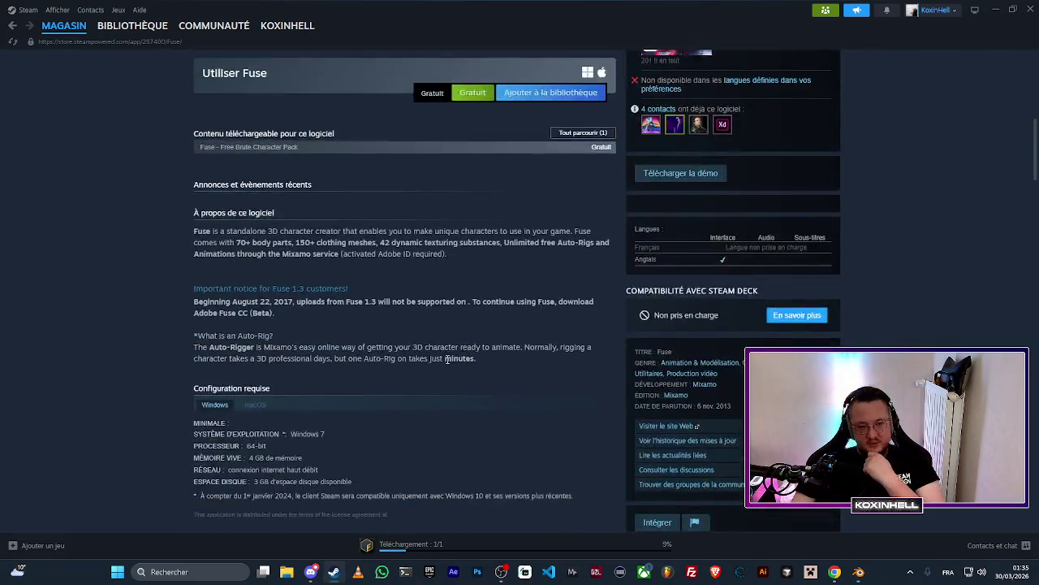
scroll(446, 359, "down", 3)
scroll(371, 359, "up", 2)
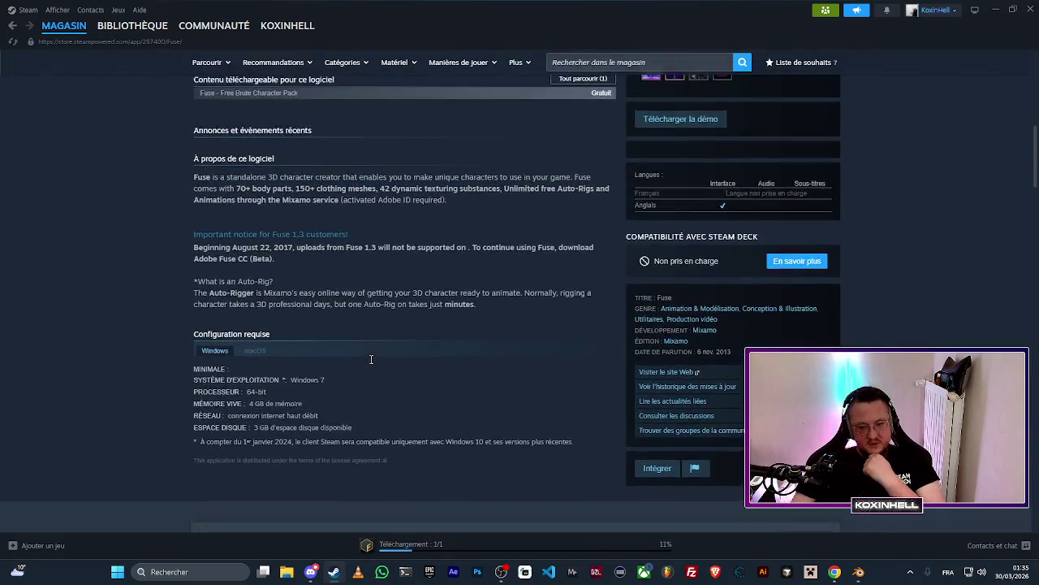
scroll(438, 234, "down", 2)
scroll(174, 352, "down", 1)
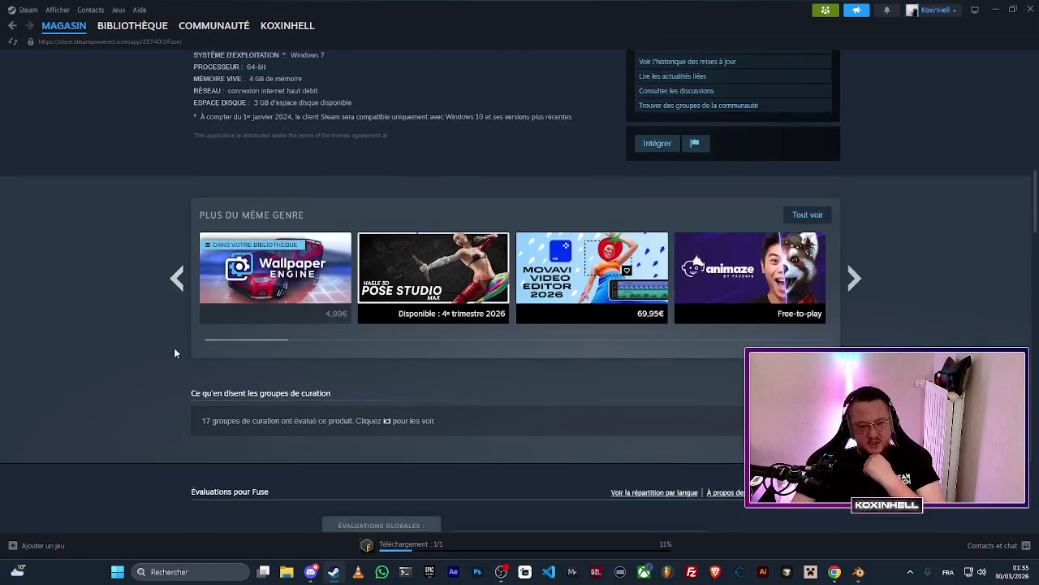
scroll(174, 349, "up", 10)
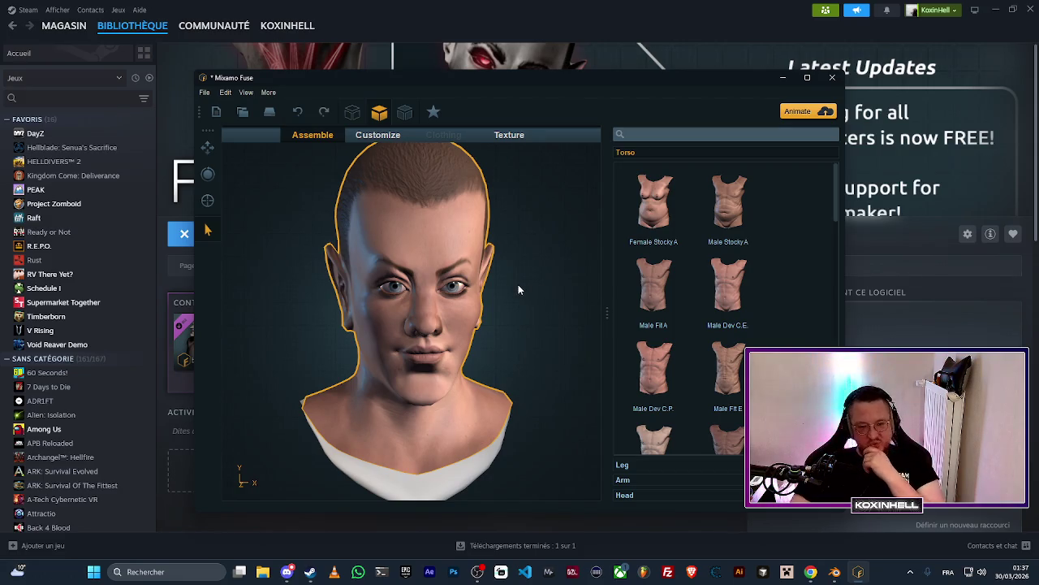
Enlarge the ear and thicken and lengthen the neck from a side profile.
mouse_move(521, 285)
left_mouse_down()
mouse_move(328, 314)
mouse_move(364, 319)
mouse_move(371, 302)
left_mouse_up()
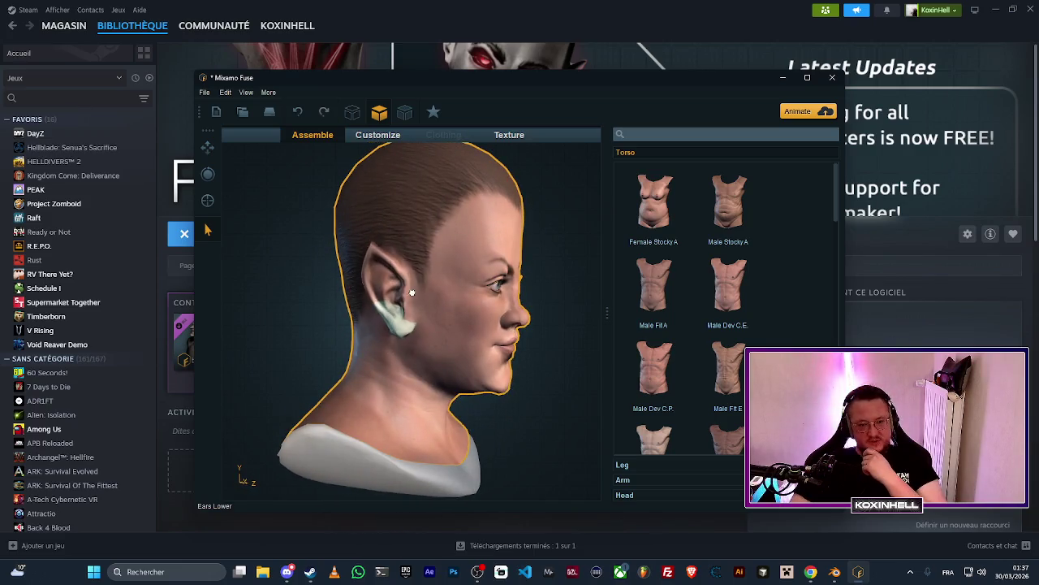
mouse_move(463, 245)
left_mouse_down()
mouse_move(457, 260)
mouse_move(515, 199)
mouse_move(485, 364)
left_mouse_up()
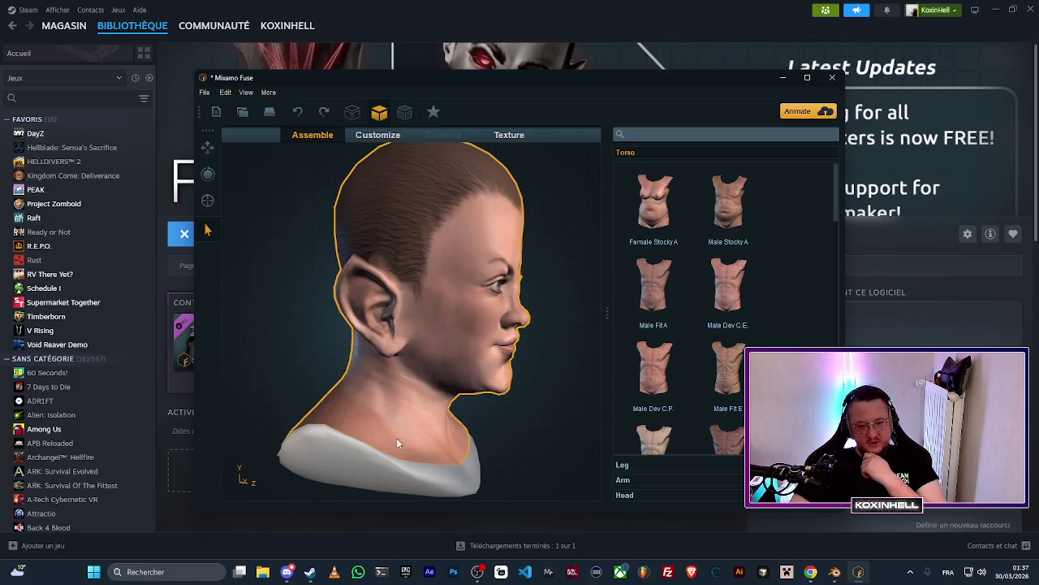
mouse_move(408, 398)
left_mouse_down()
mouse_move(480, 425)
mouse_move(506, 417)
mouse_move(557, 333)
left_mouse_up()
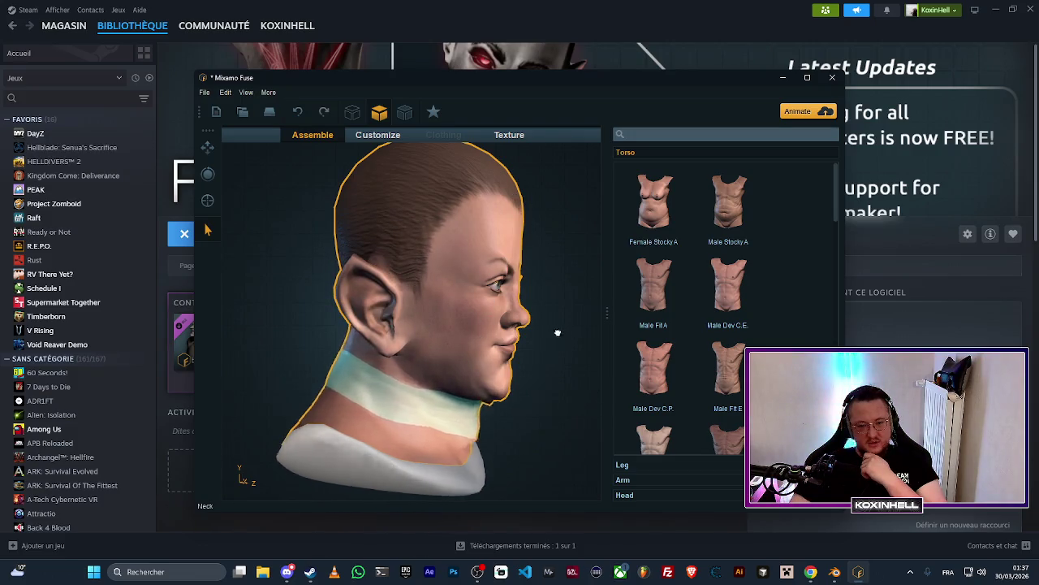
mouse_move(560, 202)
left_mouse_down()
mouse_move(547, 311)
mouse_move(436, 310)
mouse_move(468, 296)
mouse_move(462, 276)
mouse_move(379, 287)
mouse_move(412, 373)
left_mouse_up()
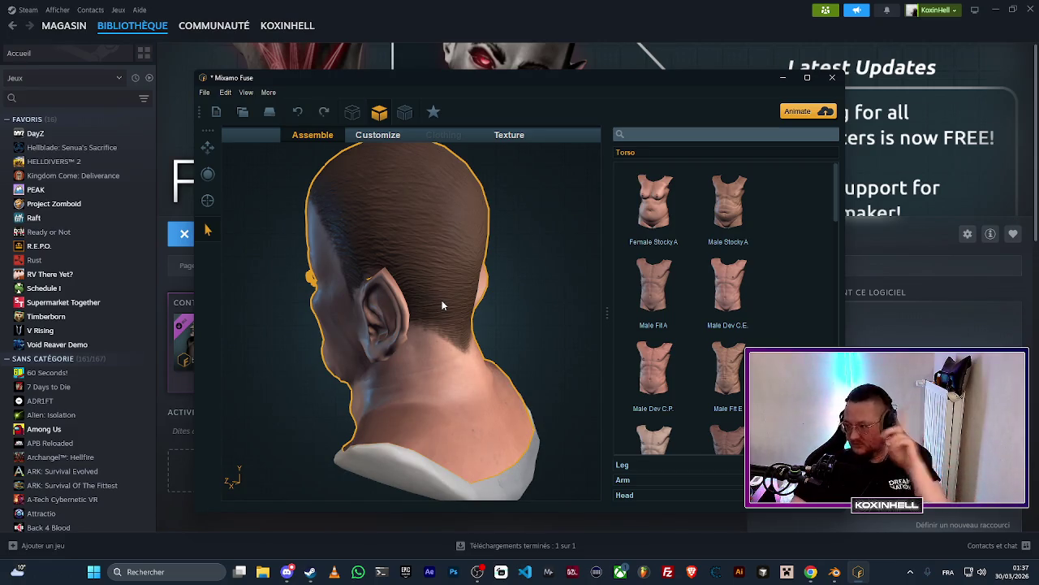
Flatten and lower the top of the skull, redoing it after one undo.
mouse_move(368, 291)
left_mouse_down()
mouse_move(311, 299)
mouse_move(431, 299)
mouse_move(433, 261)
mouse_move(468, 233)
left_mouse_up()
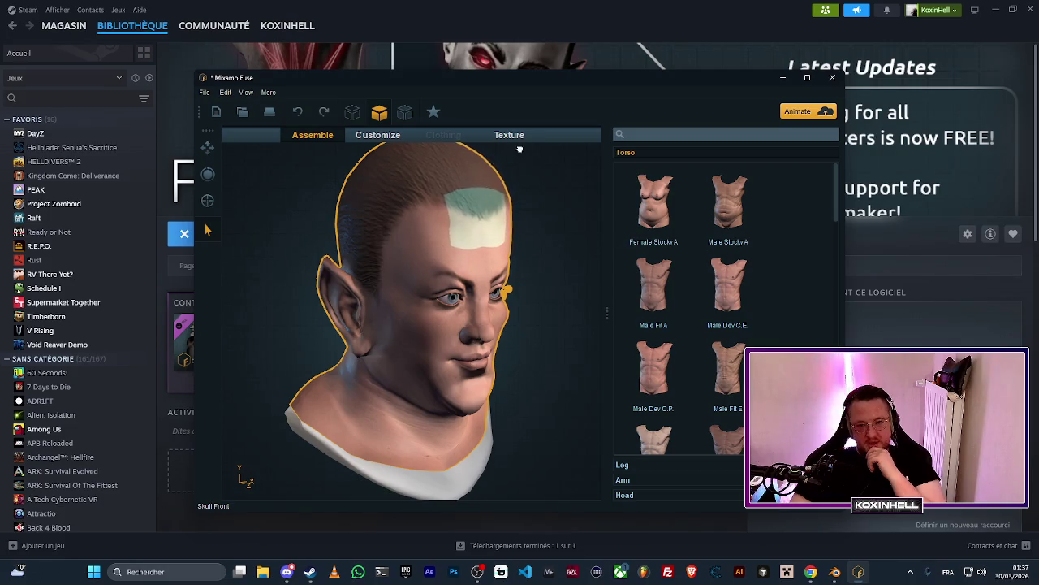
mouse_move(515, 187)
left_mouse_down()
mouse_move(517, 254)
mouse_move(443, 240)
mouse_move(376, 263)
mouse_move(431, 256)
mouse_move(590, 320)
mouse_move(633, 306)
left_mouse_up()
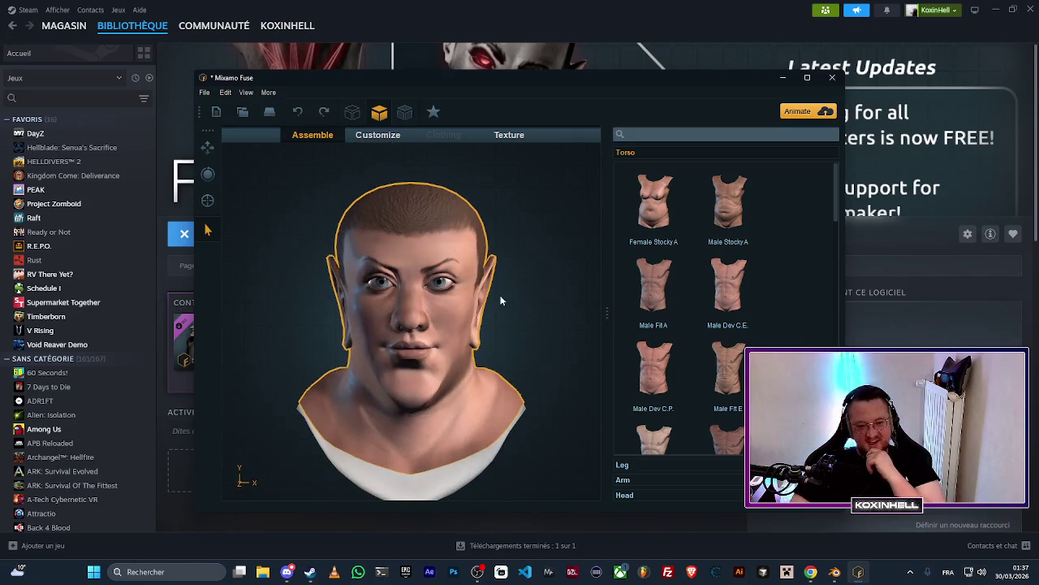
scroll(447, 164, "up", 2)
left_click_drag(447, 163, 461, 245)
key("ctrl+z")
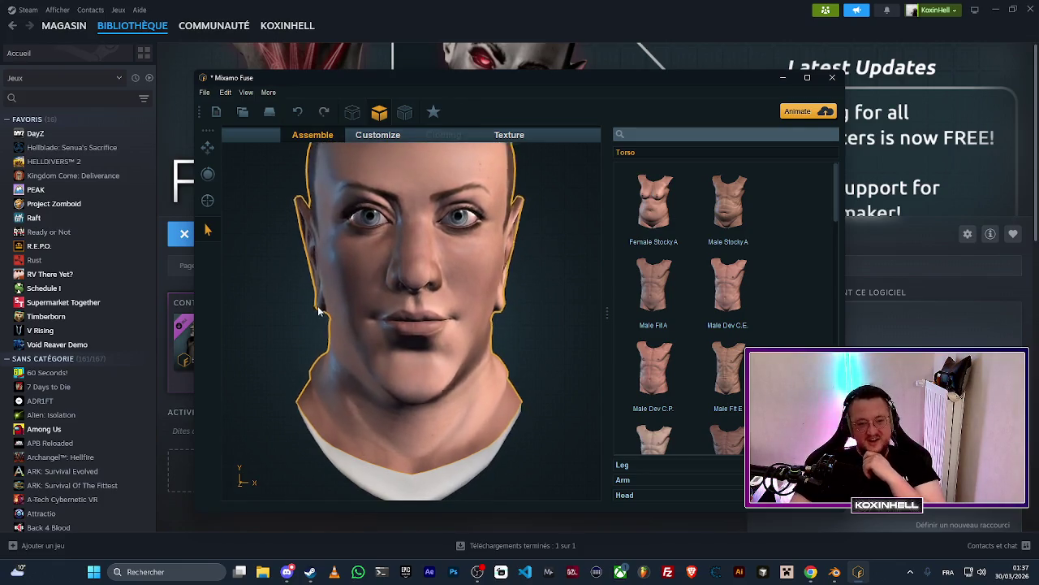
left_click_drag(550, 220, 424, 314)
scroll(419, 309, "down", 2)
left_click_drag(509, 300, 455, 310)
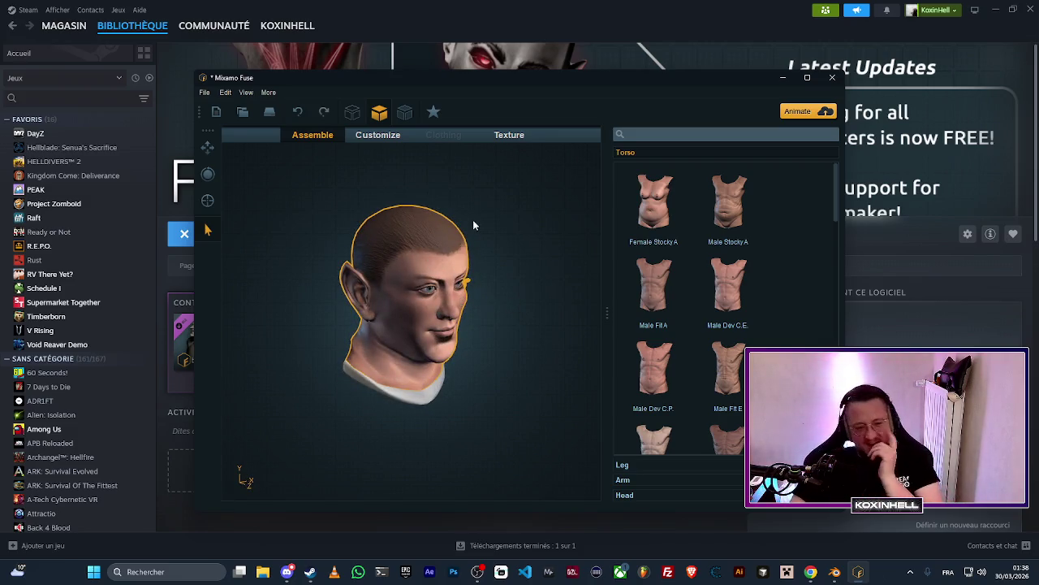
left_click_drag(434, 237, 415, 294)
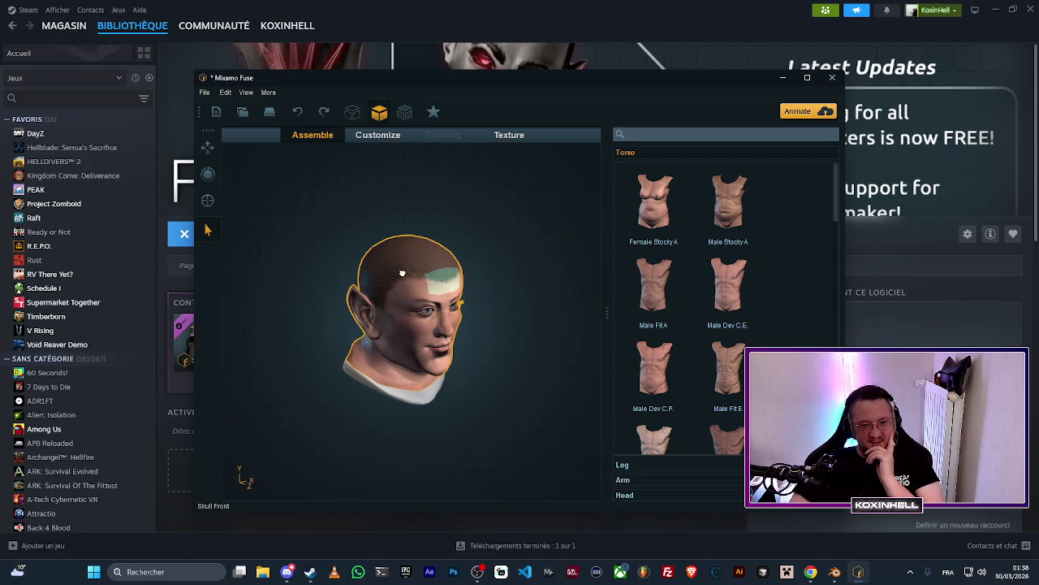
left_click(381, 136)
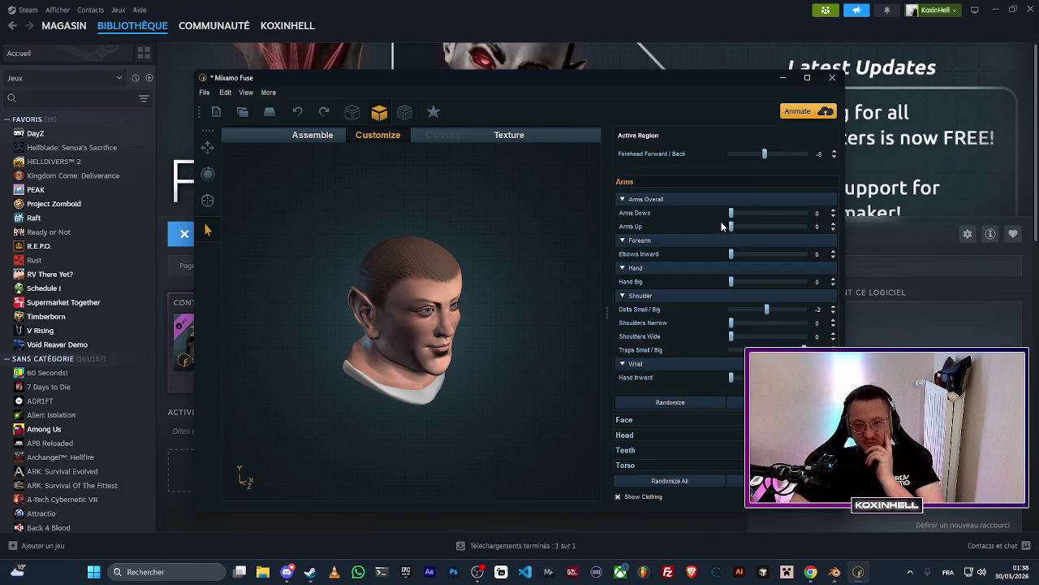
Show the Assemble catalogue and view the head's front, side and back, framing the face with F.
left_click(323, 137)
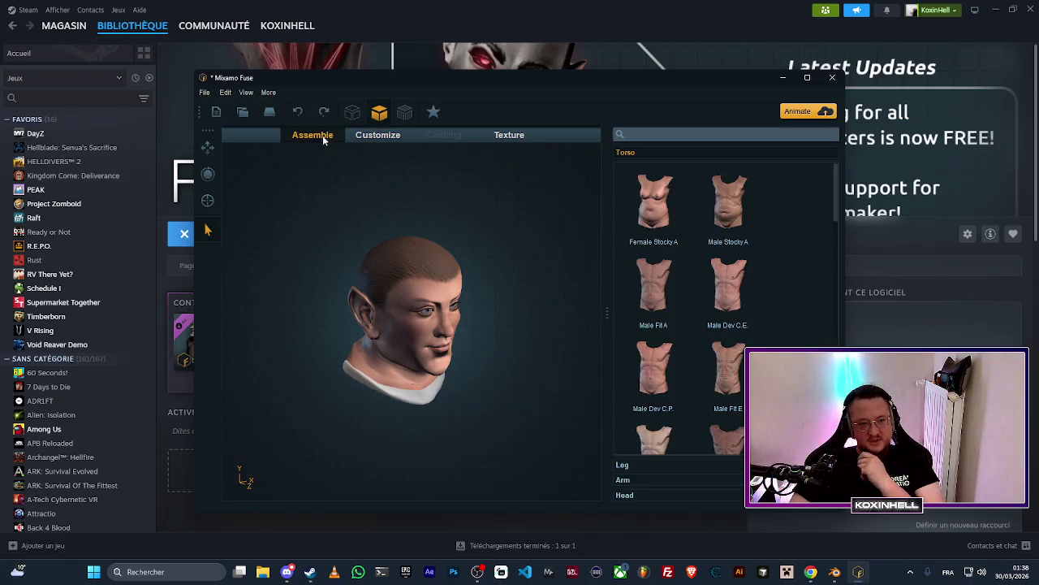
mouse_move(274, 187)
left_mouse_down()
mouse_move(508, 258)
mouse_move(532, 308)
left_mouse_up()
scroll(408, 315, "up", 3)
mouse_move(305, 336)
left_mouse_down()
mouse_move(438, 374)
mouse_move(542, 420)
mouse_move(369, 398)
left_mouse_up()
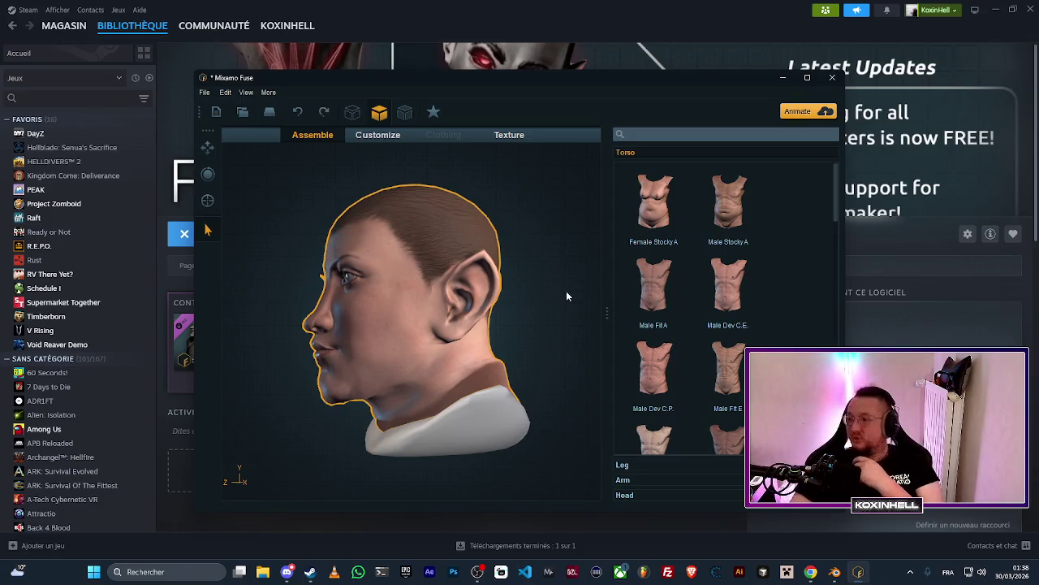
mouse_move(549, 277)
left_mouse_down()
mouse_move(440, 315)
mouse_move(407, 276)
left_mouse_up()
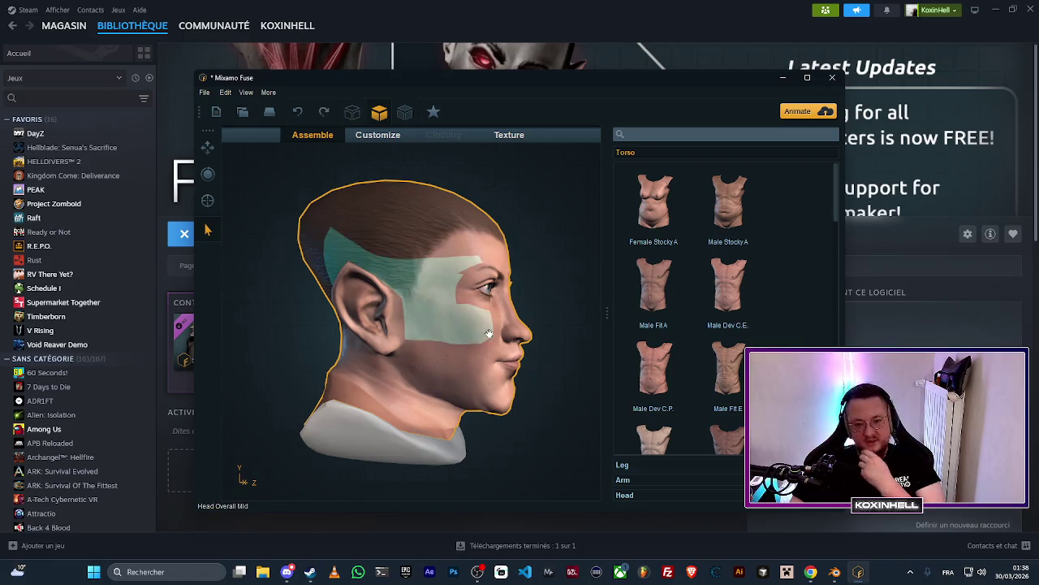
key("f")
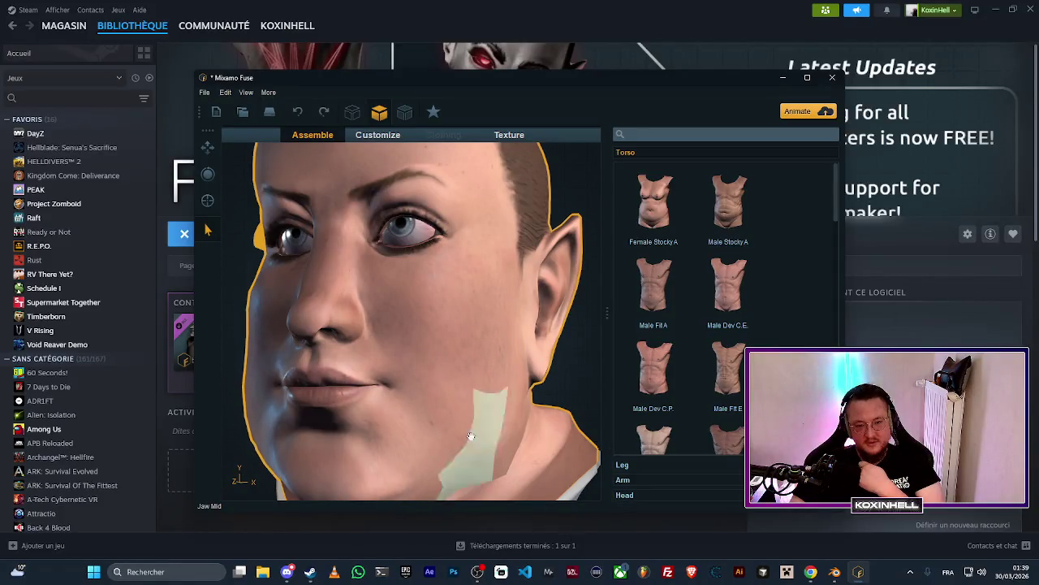
key("f")
mouse_move(579, 332)
left_mouse_down()
mouse_move(594, 327)
mouse_move(454, 243)
left_mouse_up()
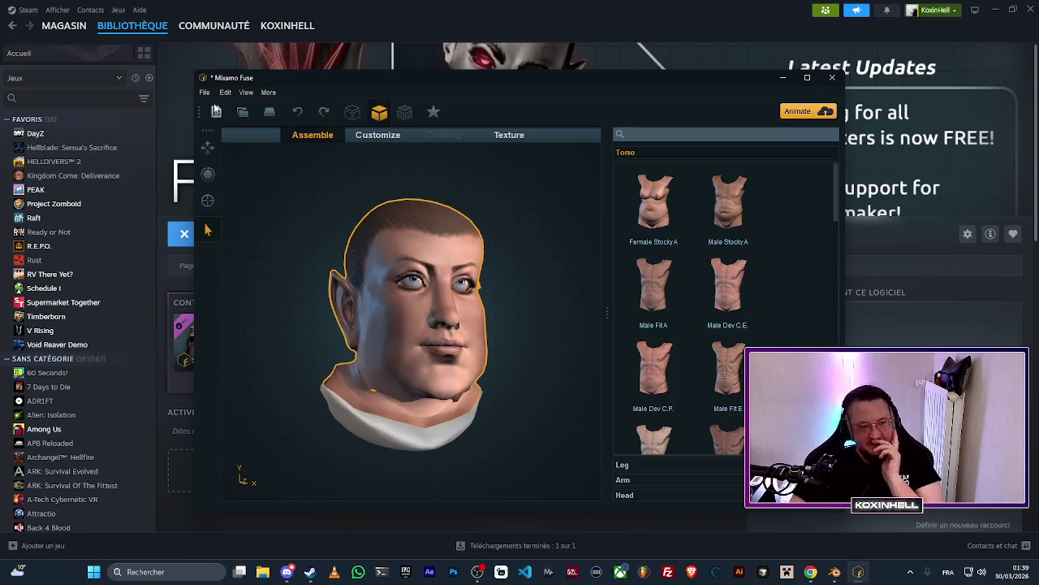
Discard the current head, start a new model, and place the Toon Female Teen head.
left_click(206, 94)
left_click(218, 106)
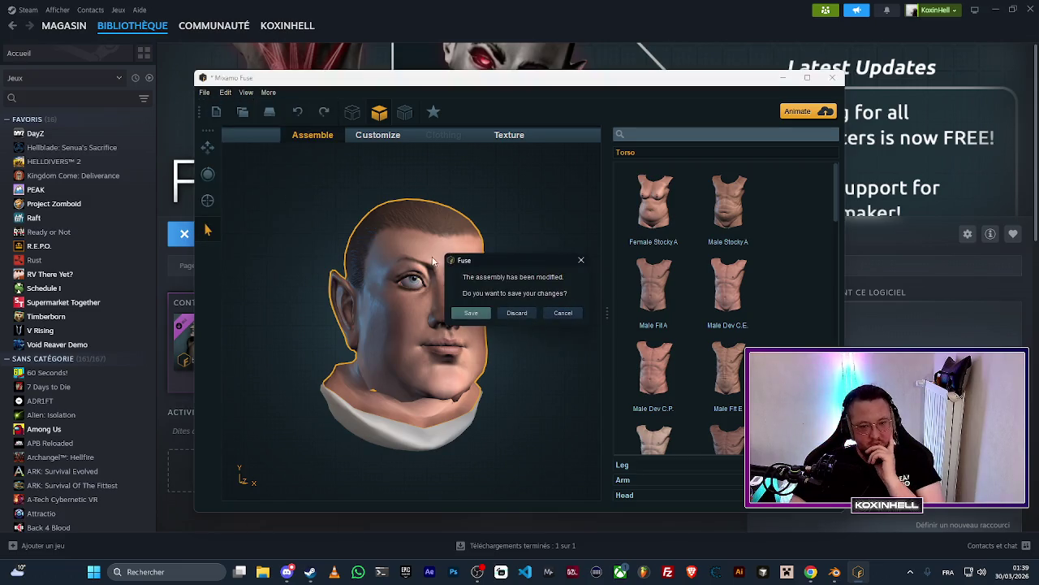
left_click(512, 312)
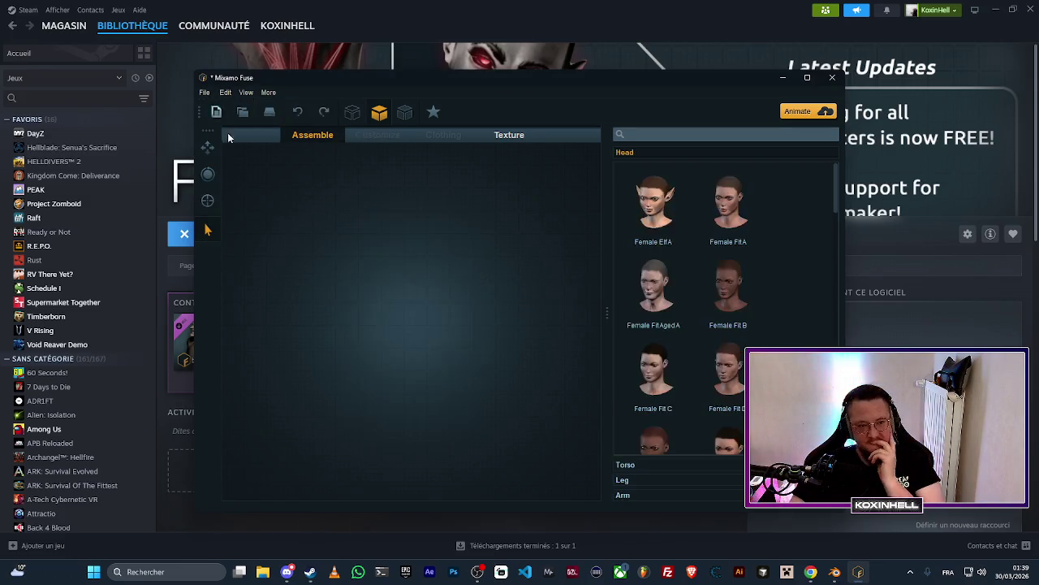
scroll(689, 293, "down", 10)
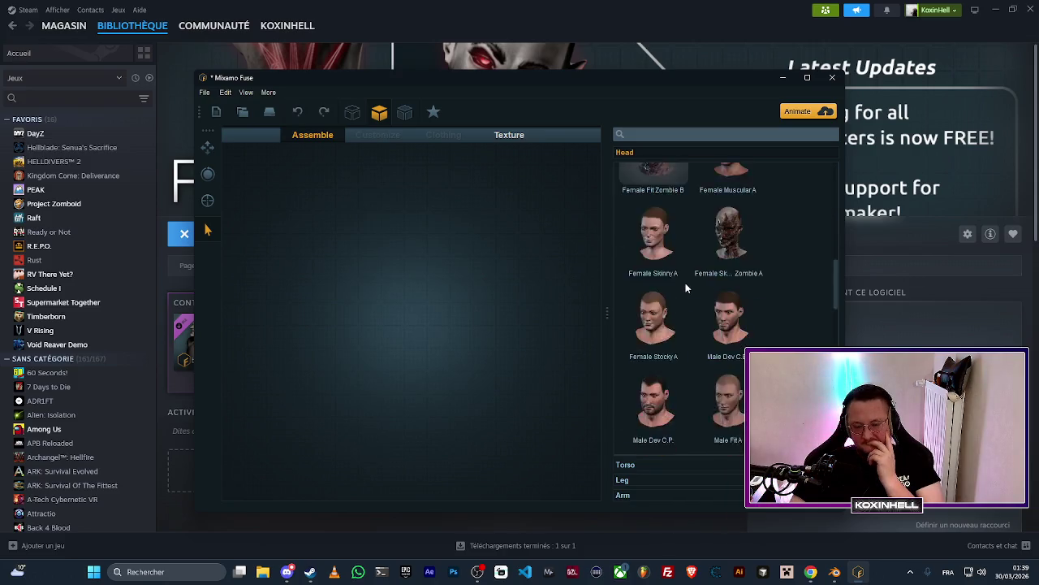
scroll(691, 295, "down", 5)
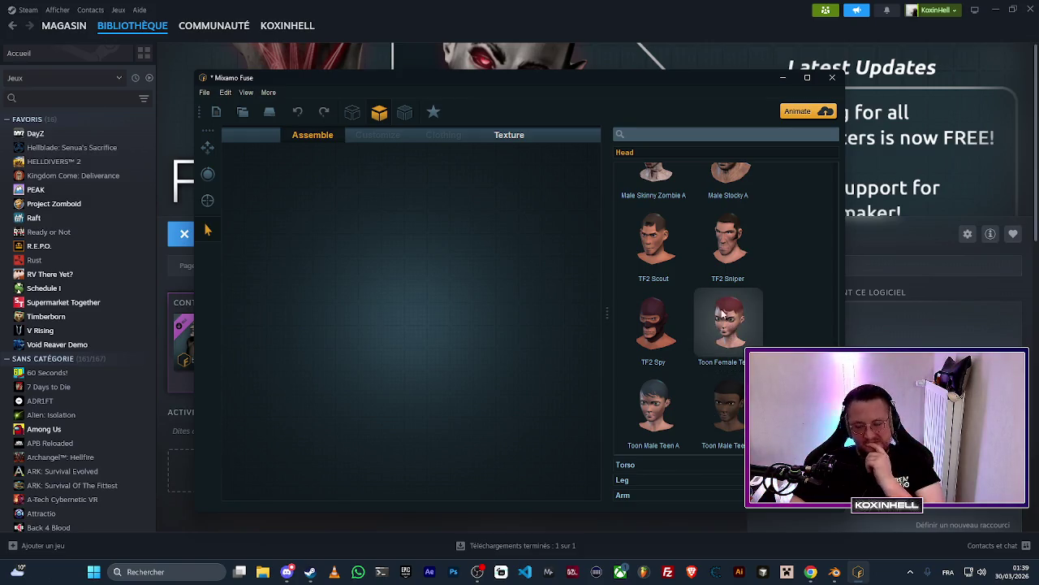
left_click_drag(725, 317, 398, 288)
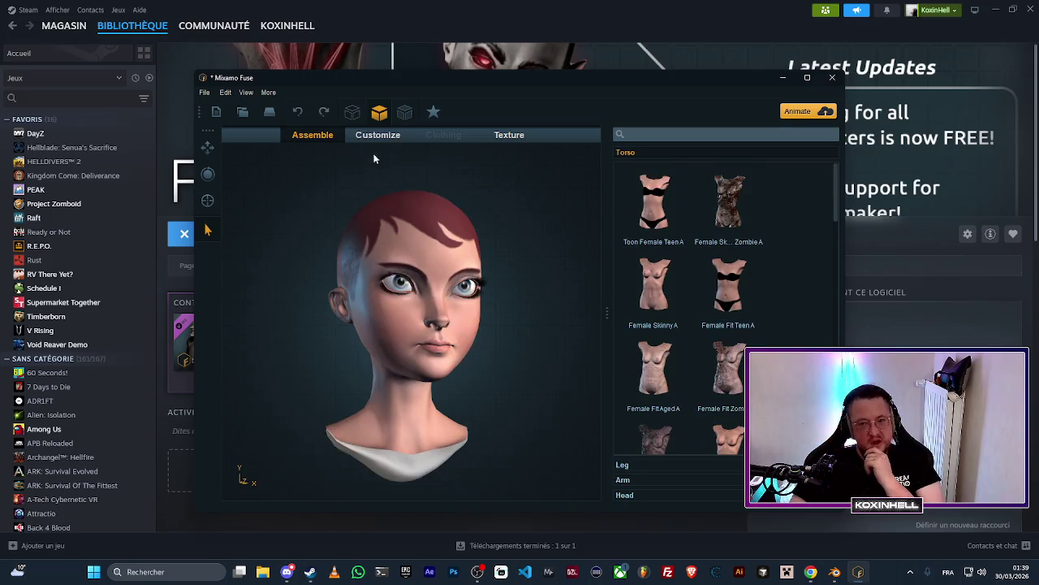
Start another empty model with the TF2 Spy head, viewed in three-quarter angle.
left_click(205, 92)
left_click(225, 110)
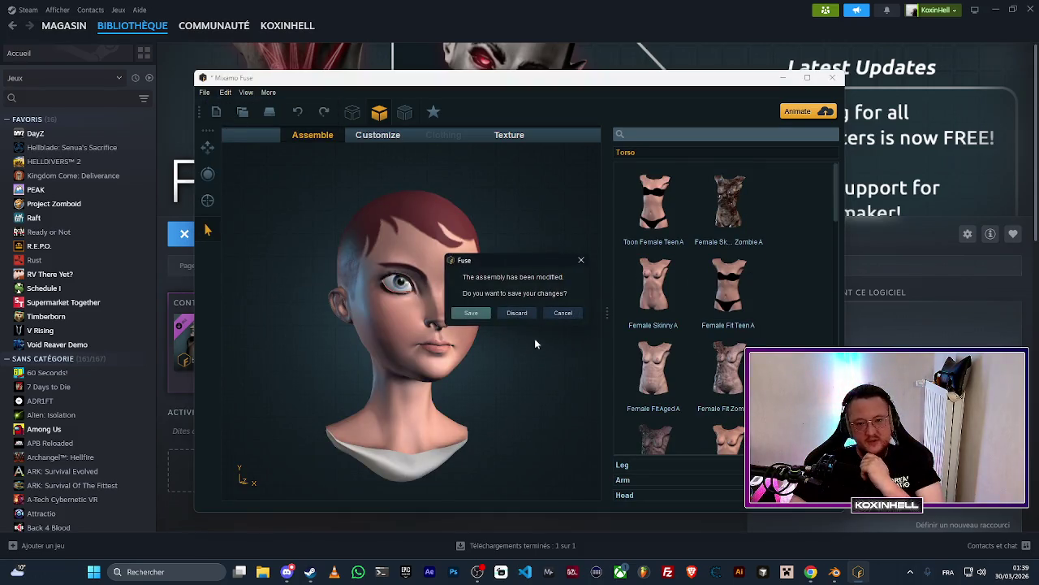
left_click(509, 315)
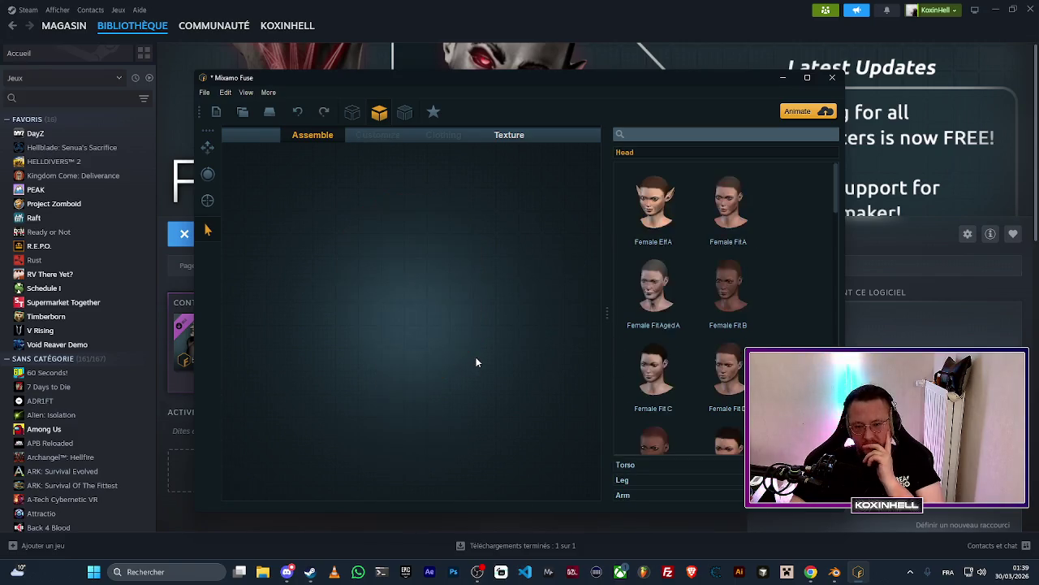
scroll(677, 340, "down", 10)
scroll(690, 351, "down", 5)
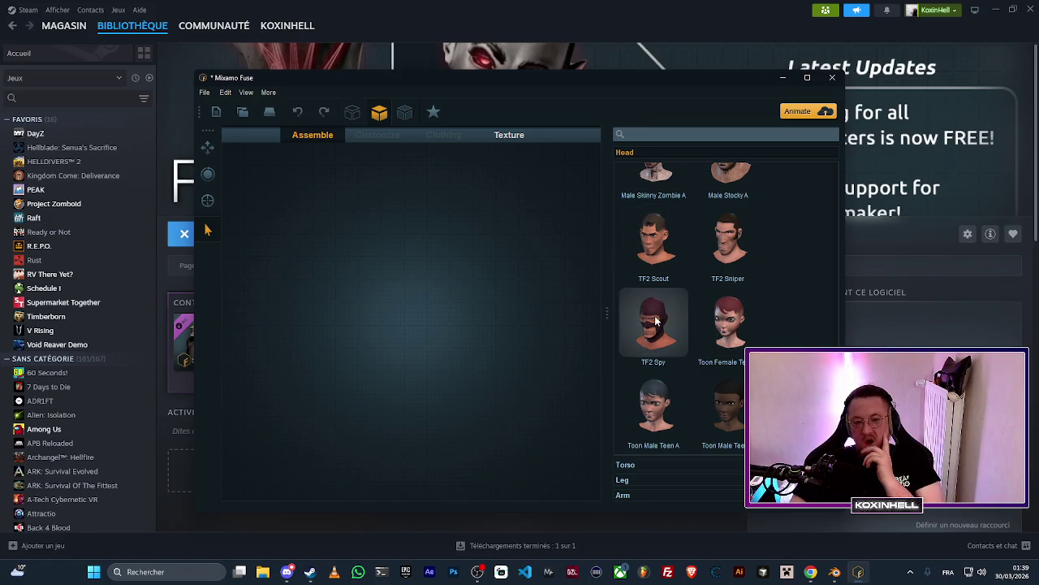
left_click(656, 320)
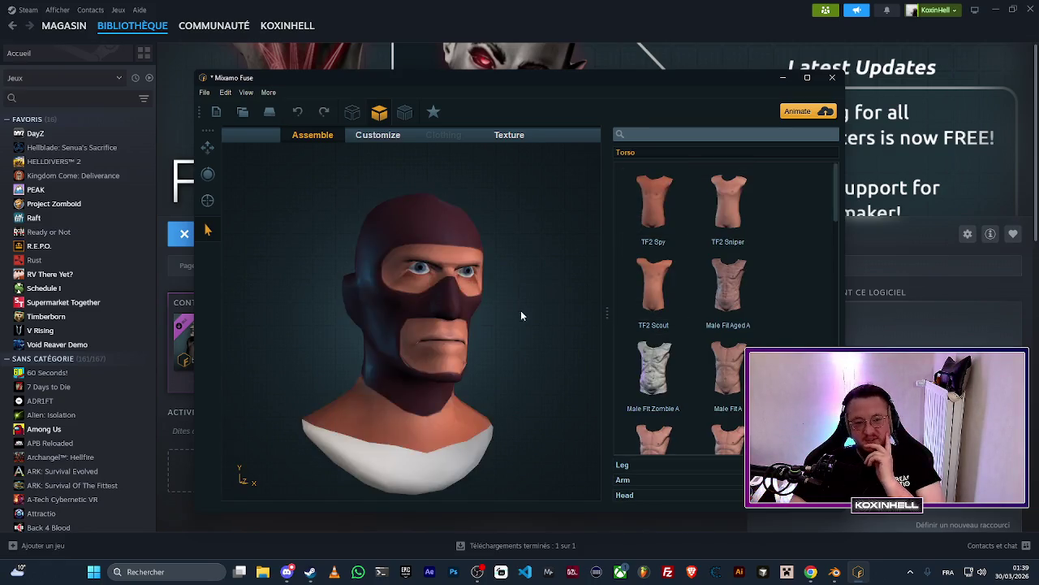
scroll(522, 312, "up", 5)
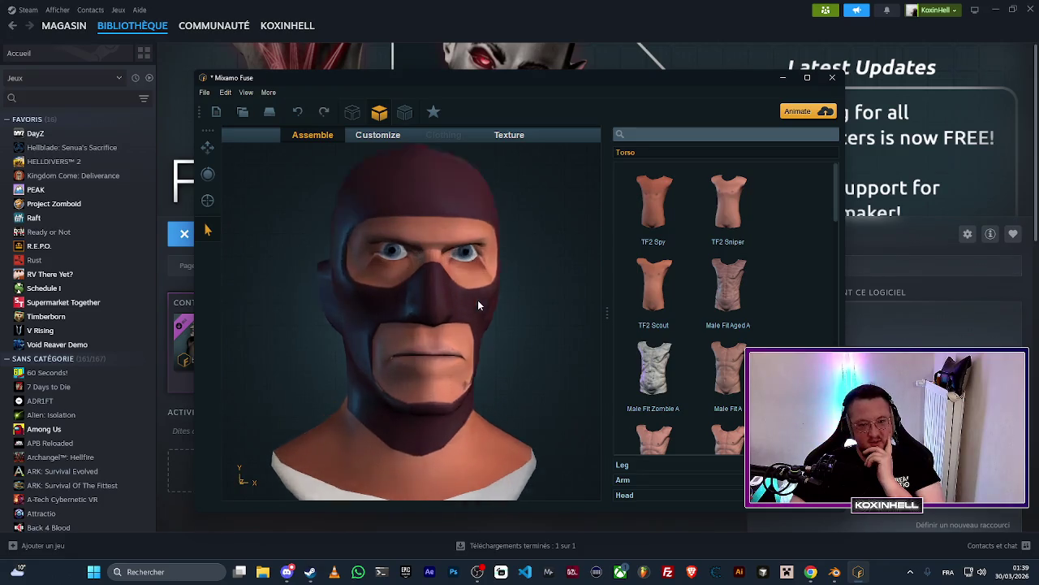
scroll(560, 325, "down", 5)
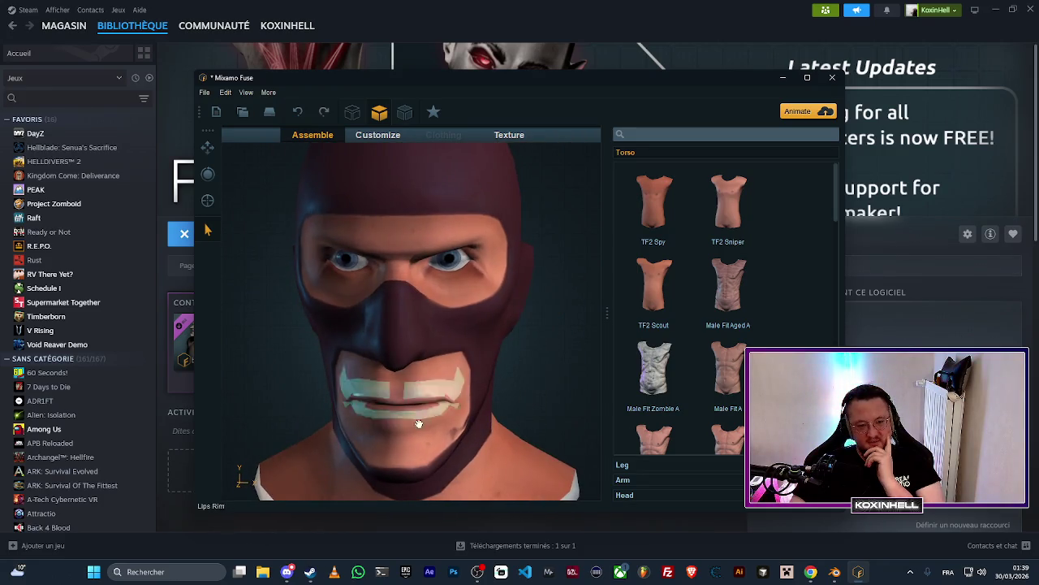
mouse_move(524, 394)
left_mouse_down()
mouse_move(601, 377)
mouse_move(540, 380)
left_mouse_up()
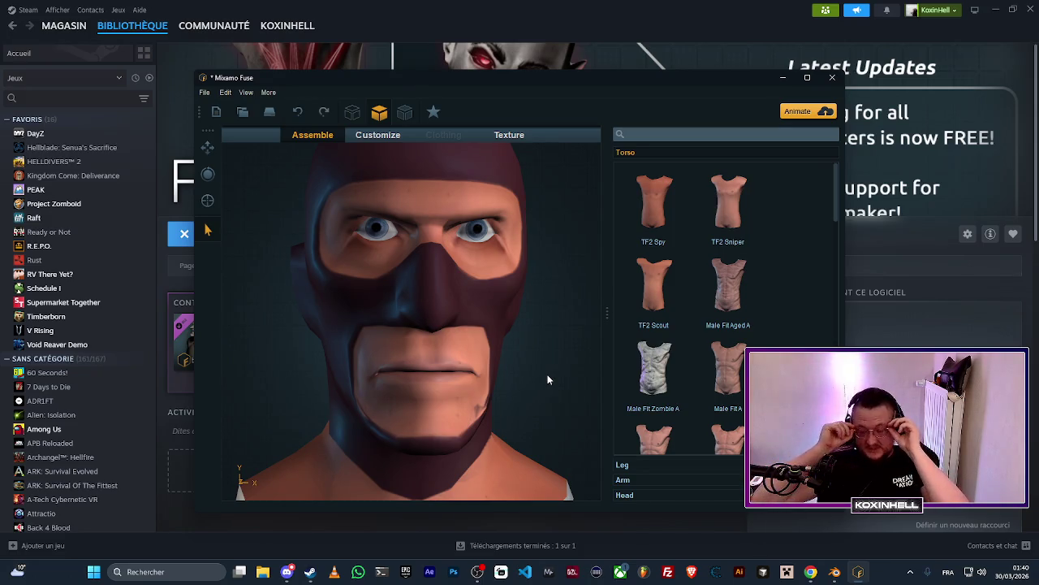
Close Fuse without saving and browse the full list of Fuse DLC in Steam.
left_click(833, 78)
left_click(529, 319)
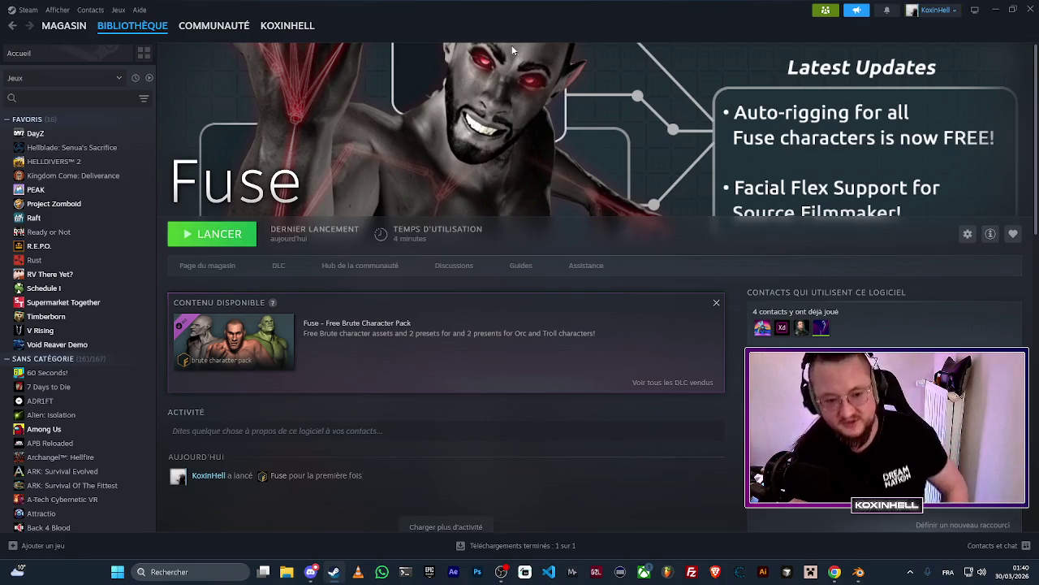
left_click(698, 382)
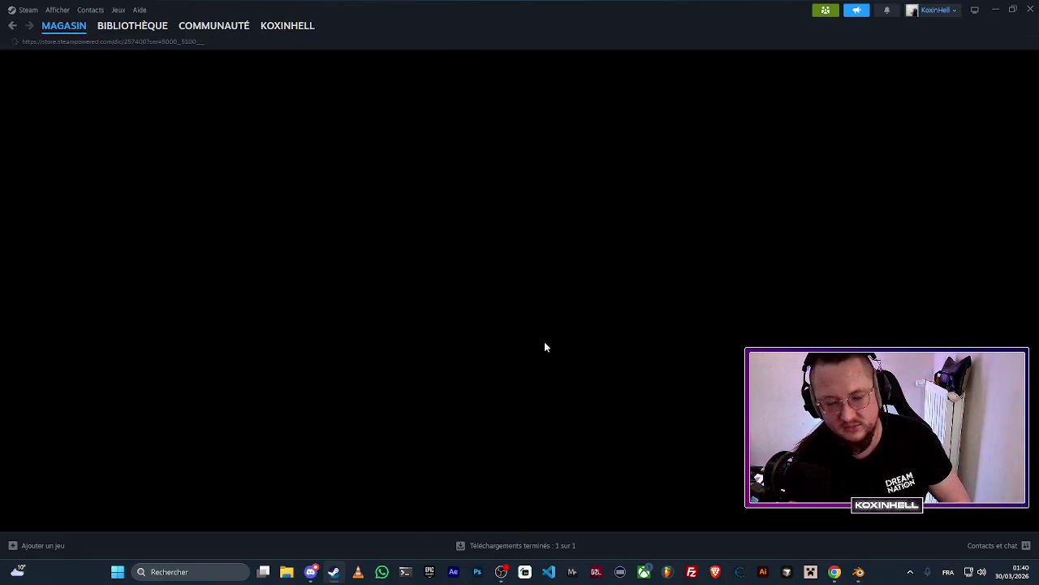
scroll(583, 331, "down", 3)
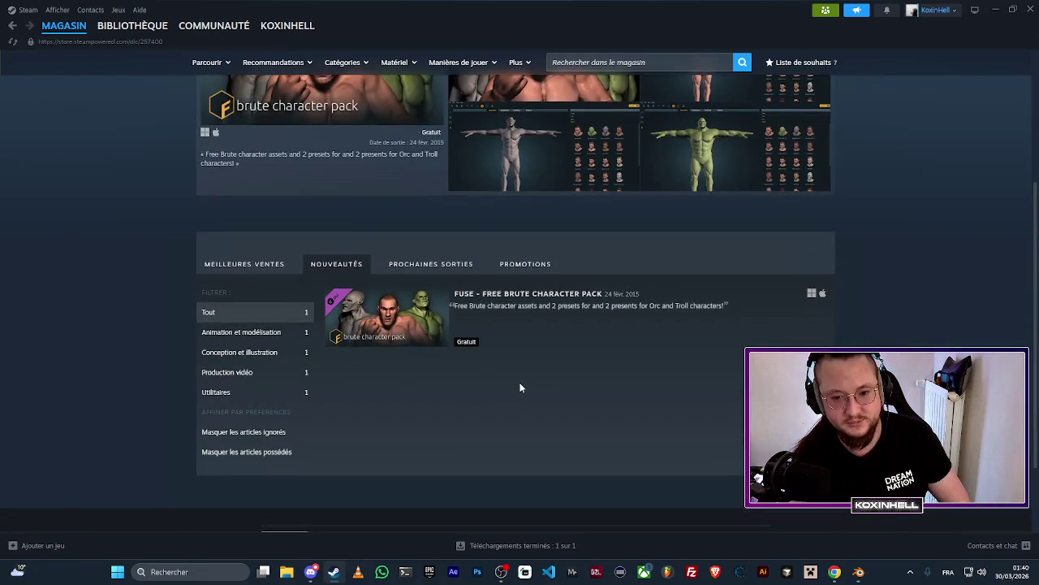
scroll(522, 384, "up", 3)
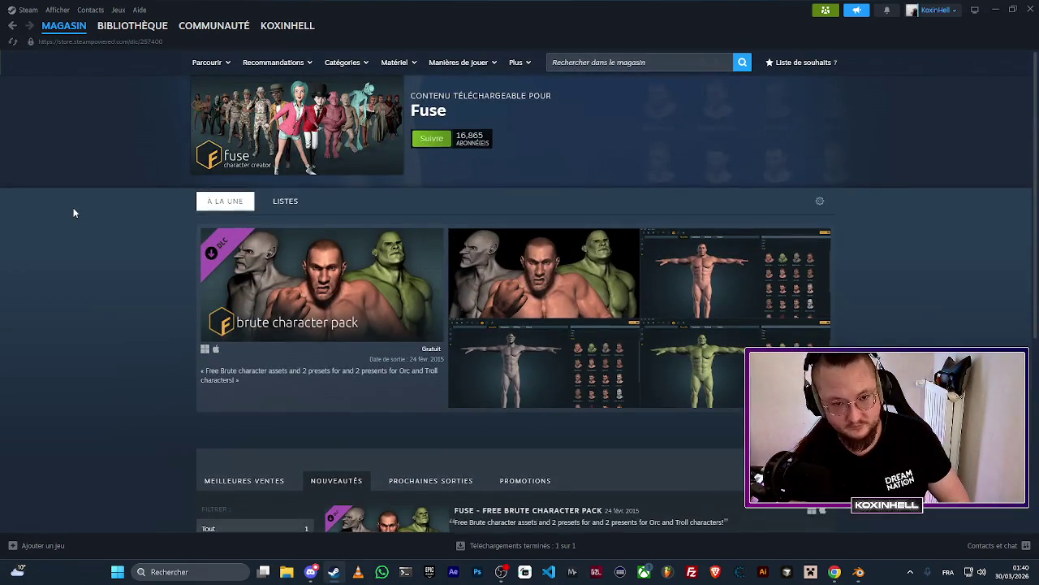
scroll(168, 261, "down", 2)
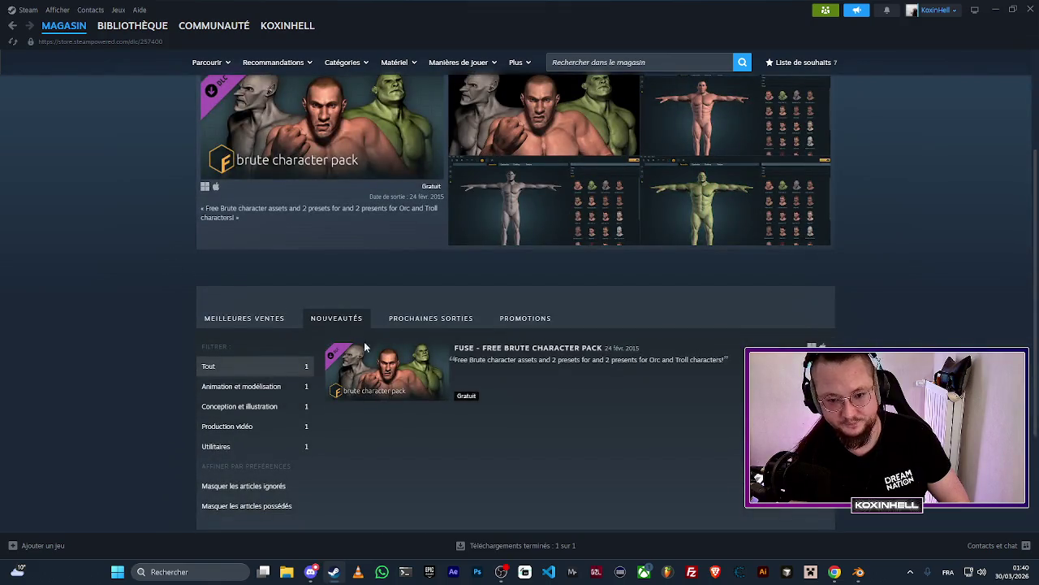
View the Free Brute Character Pack store page, then return to the DLC list.
left_click(516, 373)
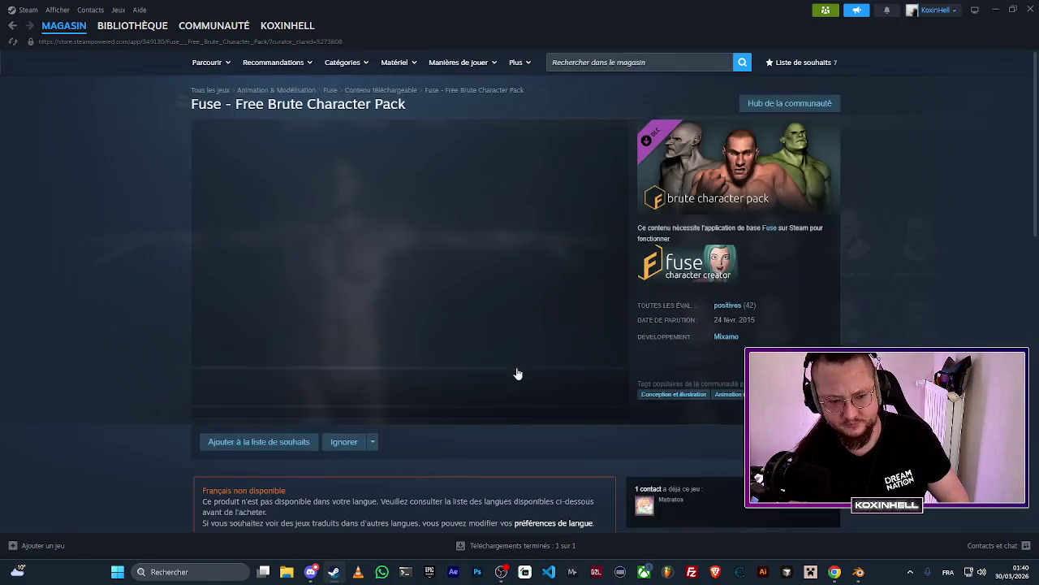
scroll(314, 307, "down", 3)
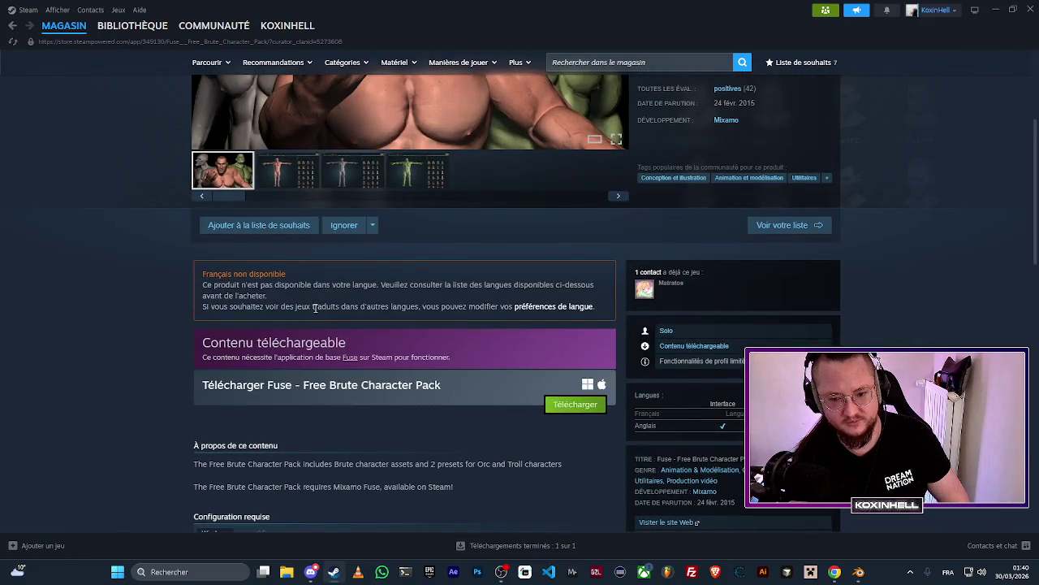
scroll(392, 381, "up", 3)
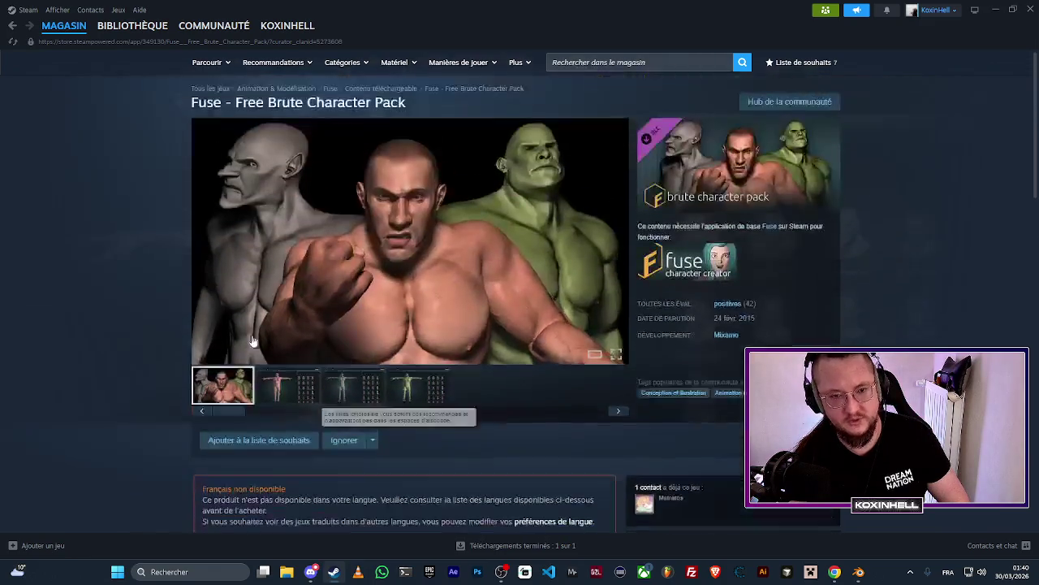
left_click(12, 25)
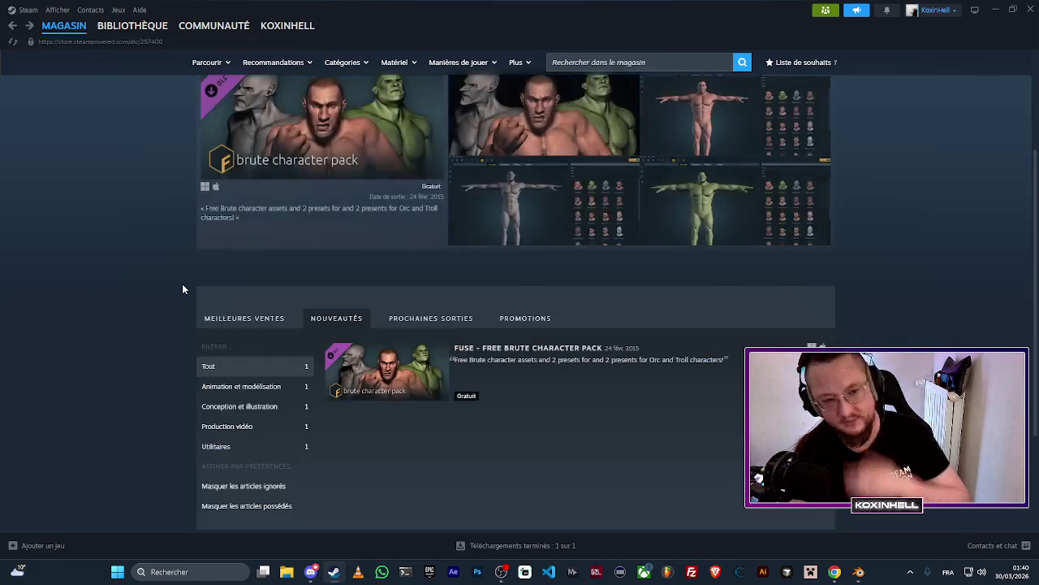